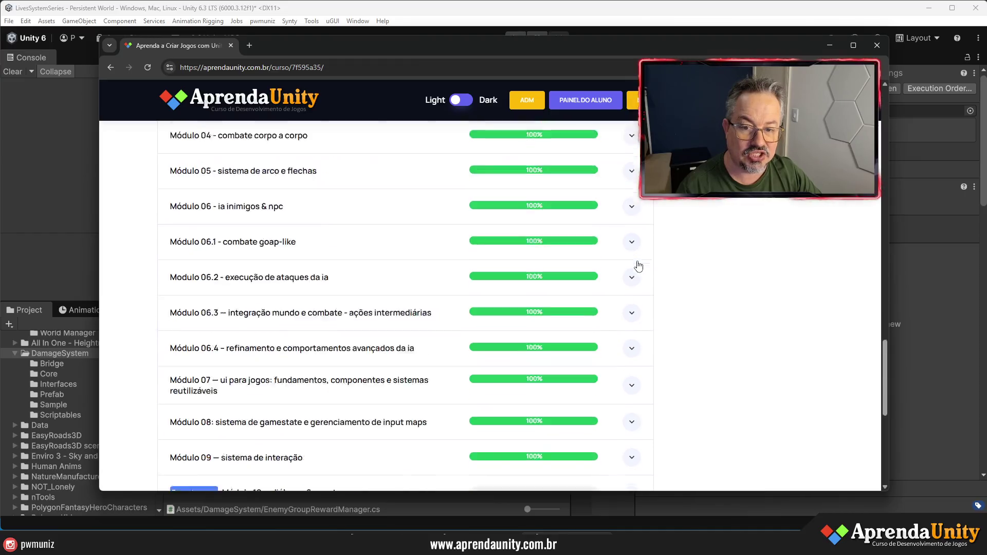
Step: Browse the Aprenda Unity course modules, expanding Módulo 02's lesson list
scroll(397, 251, "up", 10)
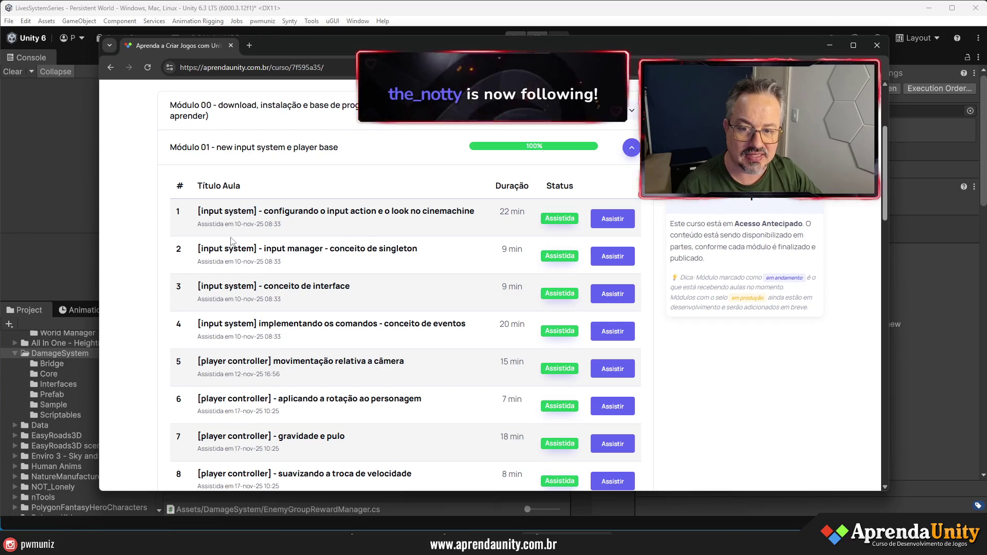
scroll(394, 267, "down", 4)
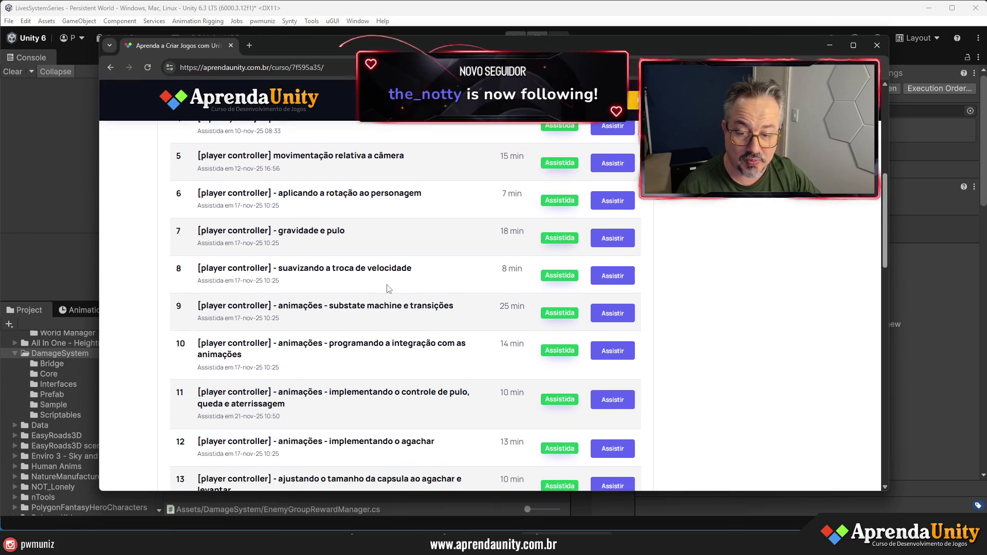
scroll(514, 319, "down", 5)
left_click(631, 375)
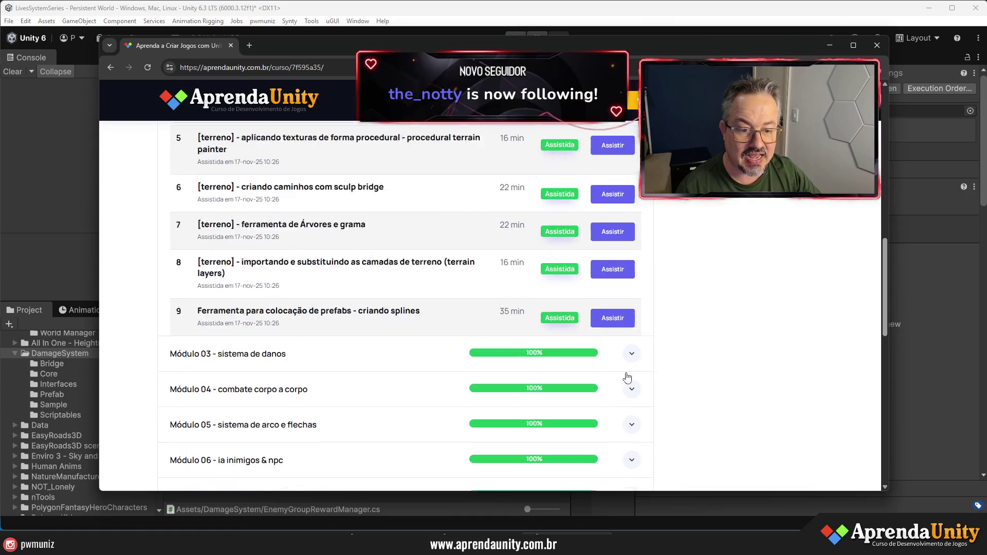
scroll(434, 275, "up", 6)
scroll(342, 267, "up", 4)
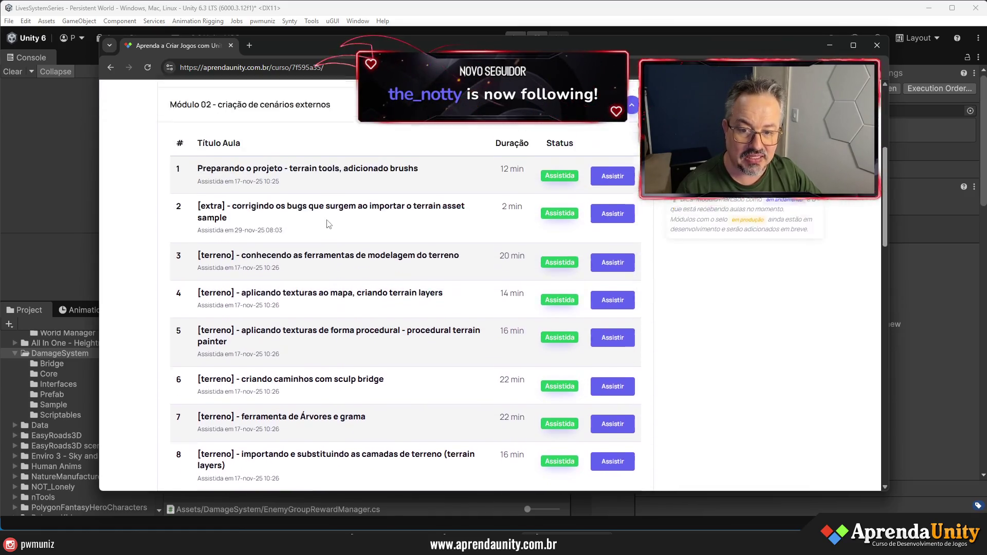
scroll(394, 302, "down", 5)
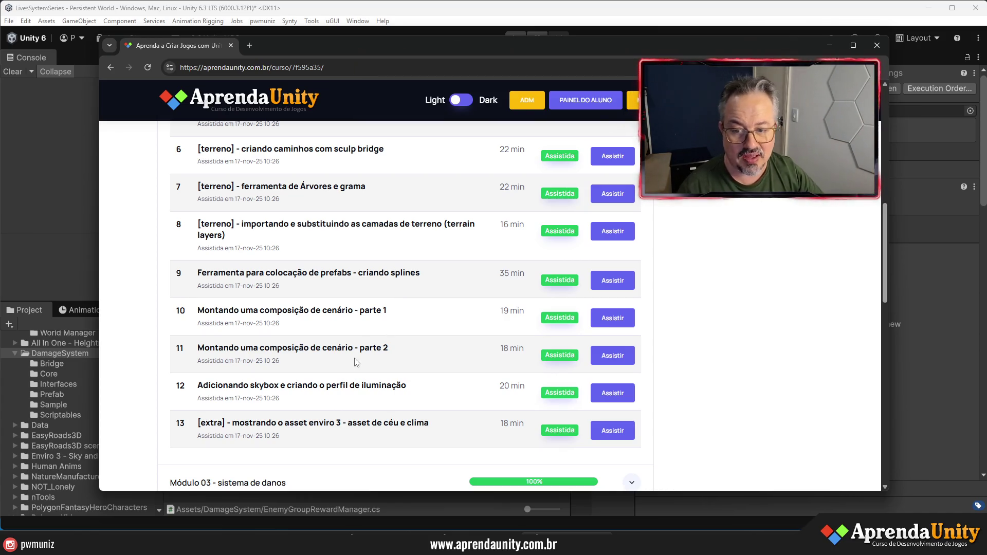
scroll(349, 361, "up", 3)
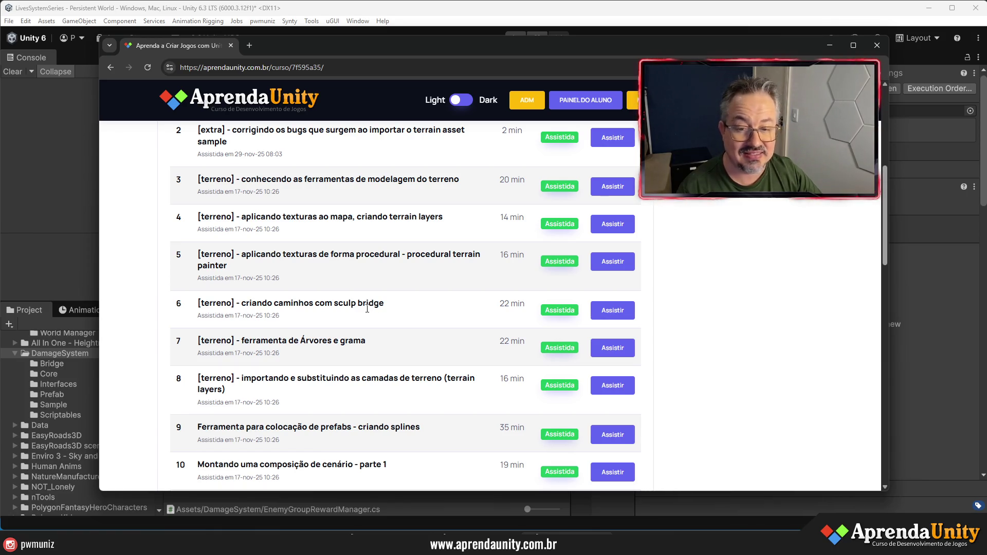
scroll(404, 213, "up", 1)
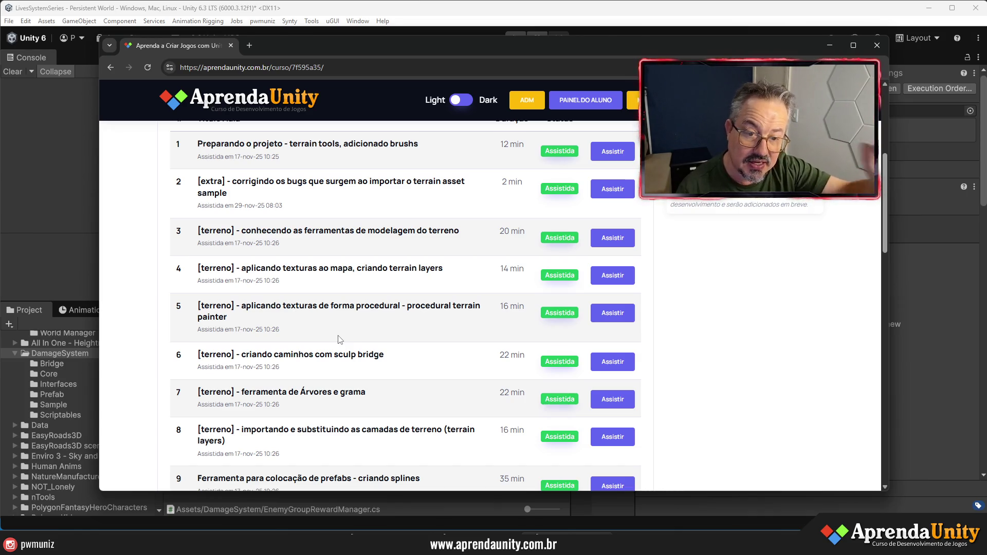
Step: Switch the site to the dark theme, collapse Módulo 02, and go to PAINEL DO ALUNO
left_click(461, 109)
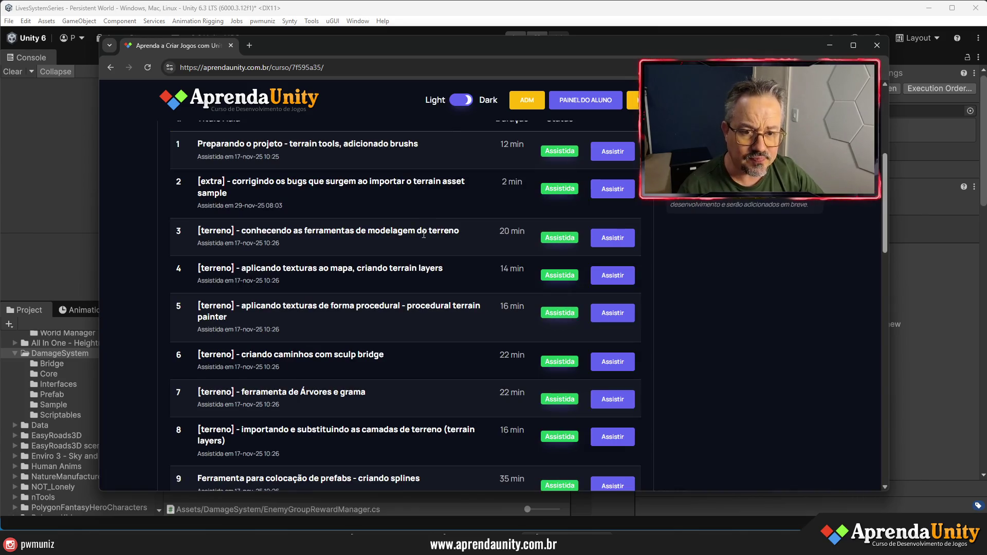
scroll(573, 289, "up", 4)
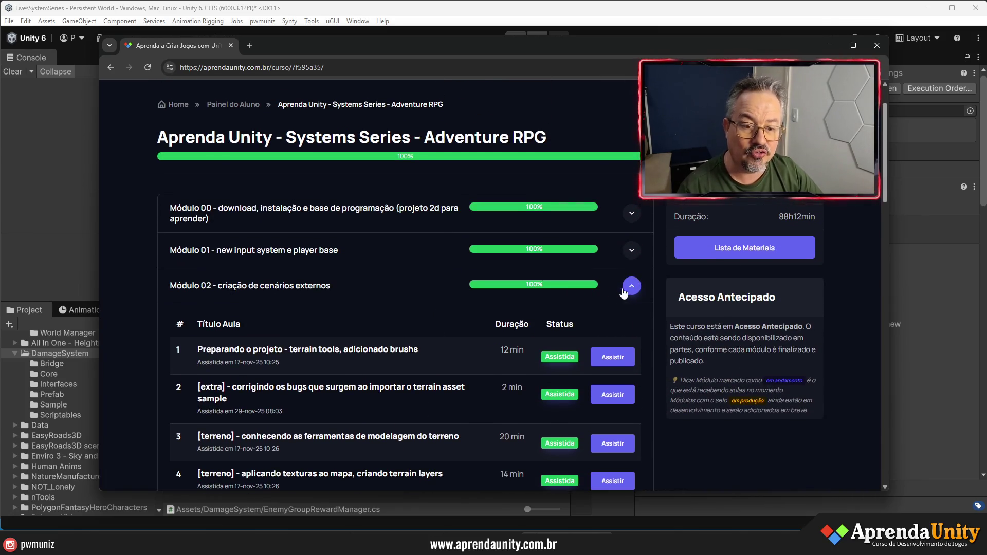
left_click(632, 286)
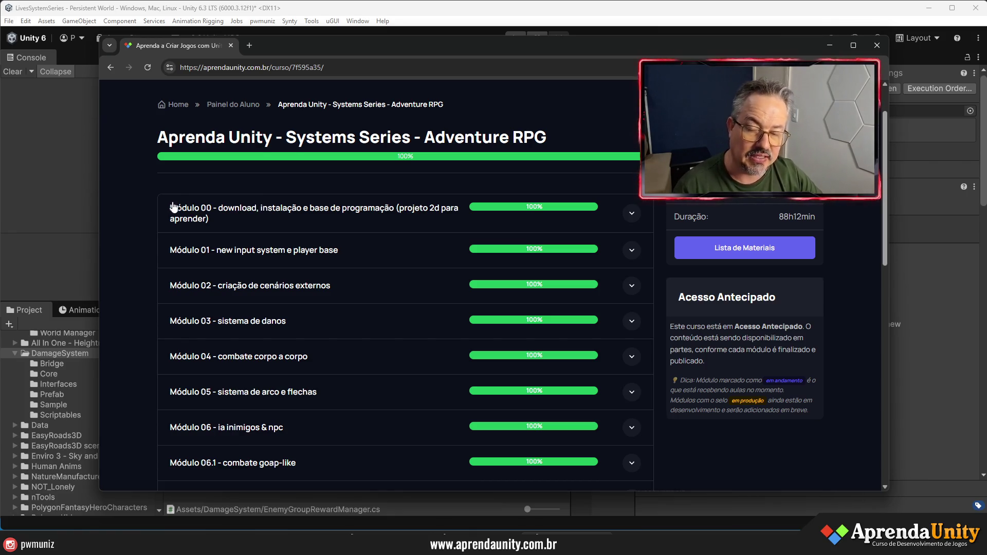
scroll(221, 251, "up", 1)
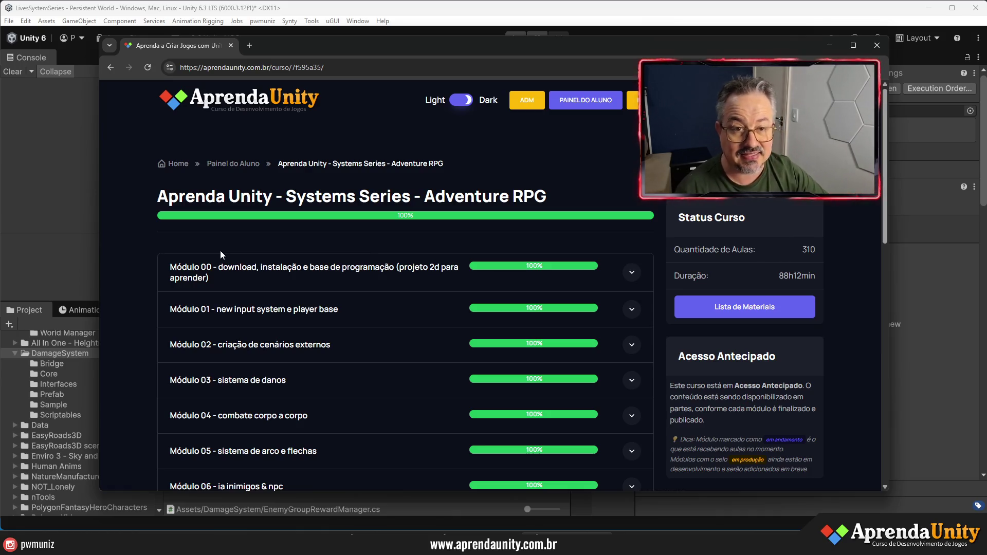
left_click(591, 104)
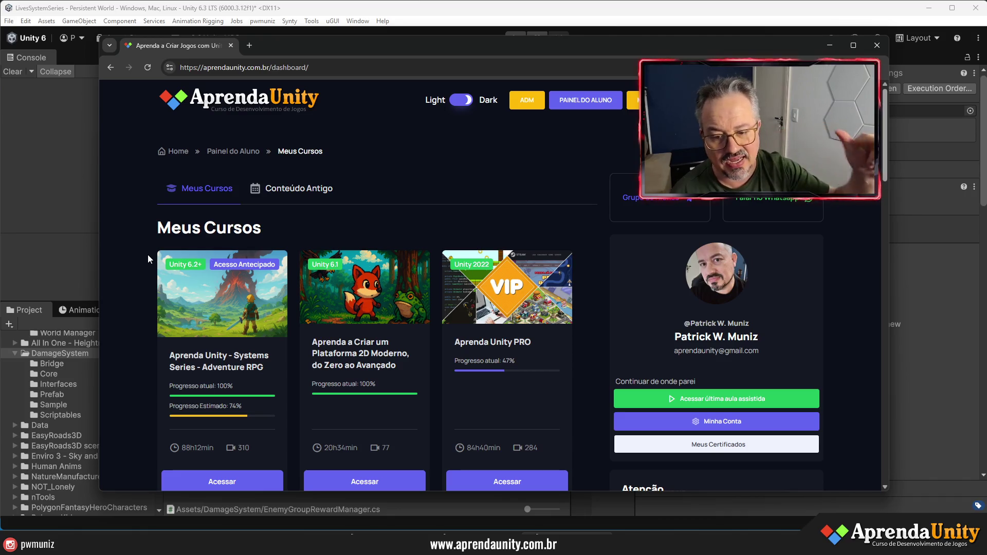
Step: Scroll through the Meus Cursos course cards, then close the browser to return to Unity
scroll(481, 280, "down", 5)
scroll(360, 332, "down", 15)
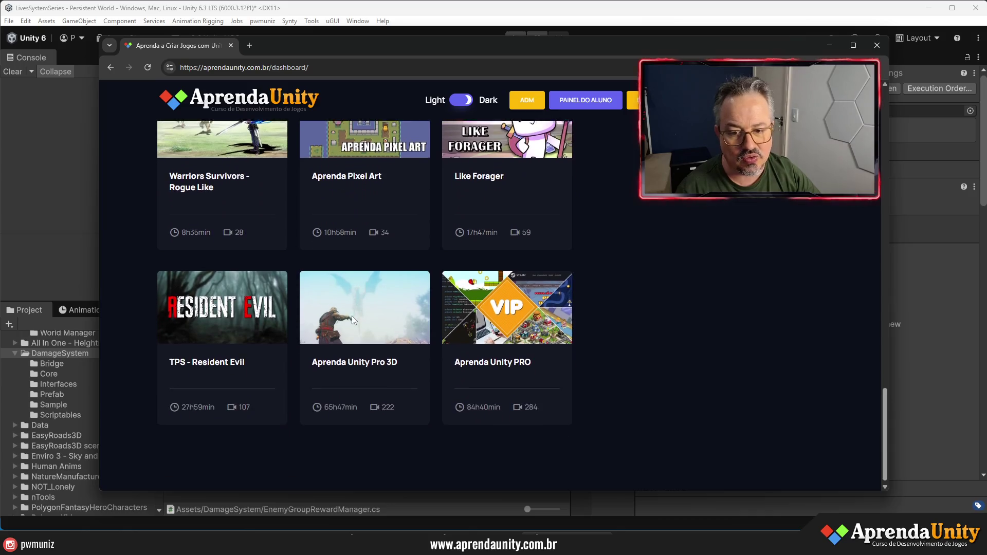
scroll(352, 315, "up", 15)
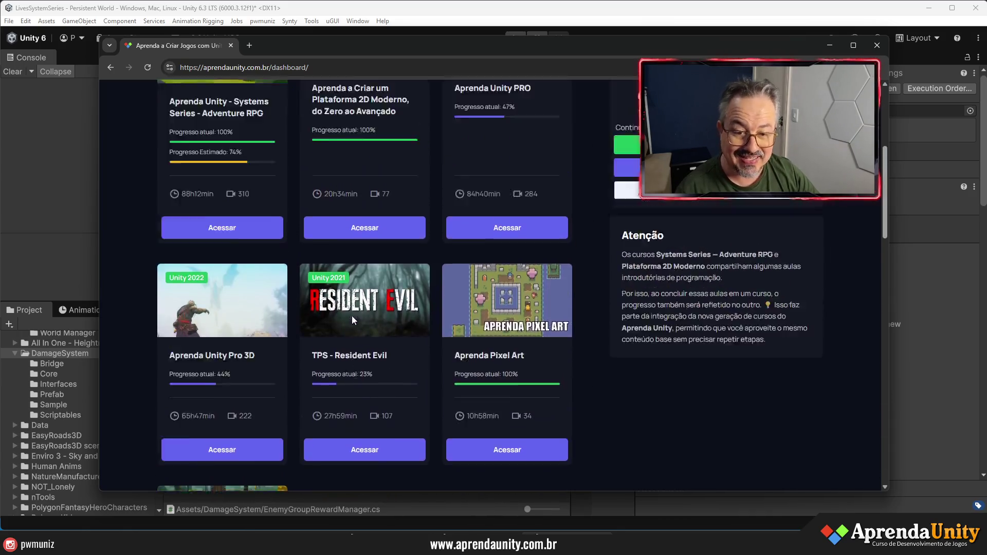
scroll(352, 316, "up", 5)
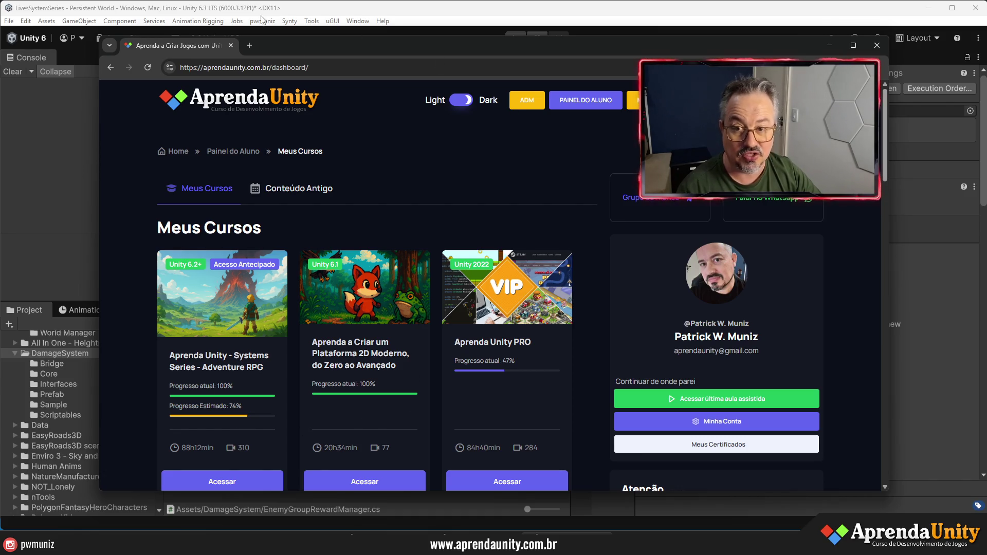
left_click(232, 45)
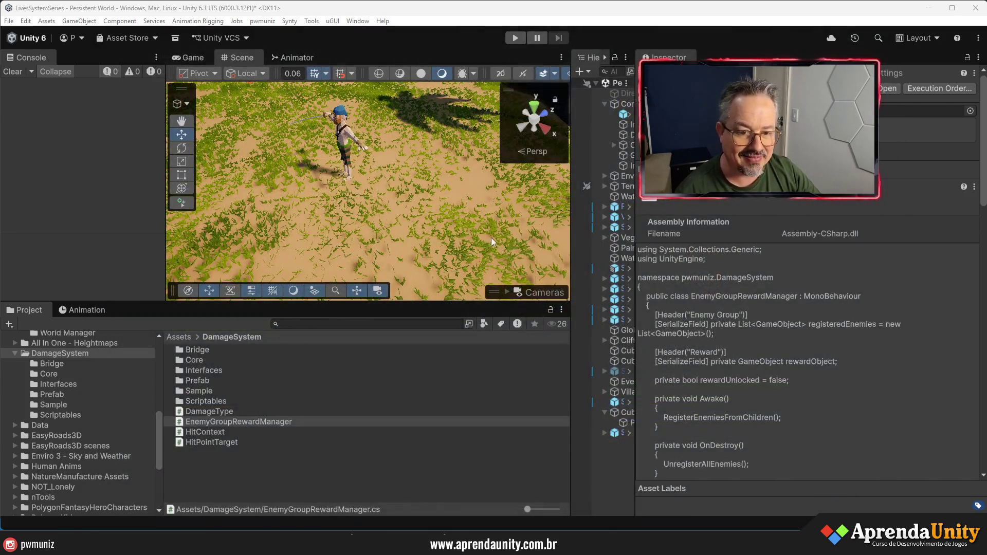
Step: Widen the Hierarchy and Scene view, shorten the Project panel, and select Skeleton Melee (1)
left_click_drag(637, 233, 752, 223)
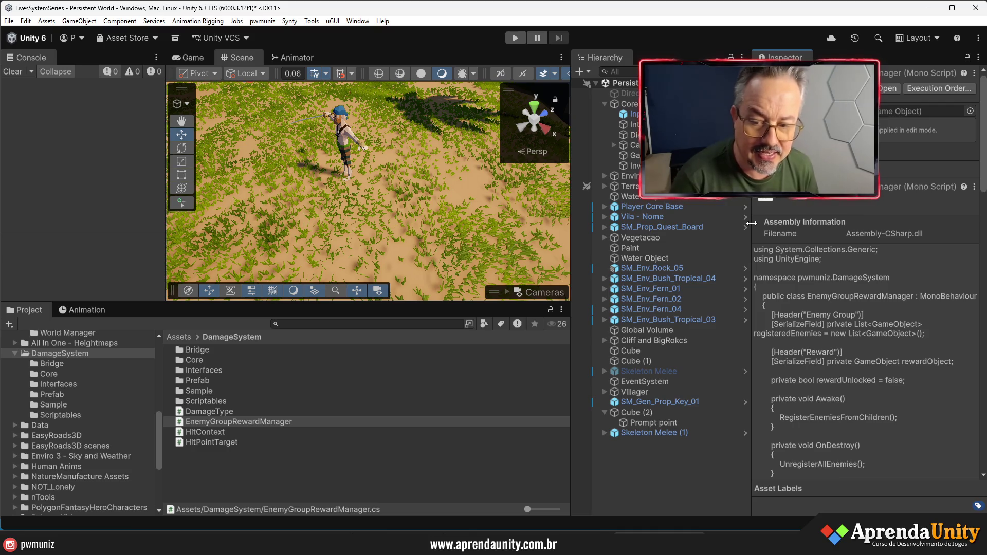
left_click_drag(752, 223, 807, 235)
left_click_drag(572, 247, 678, 248)
left_click_drag(257, 304, 257, 414)
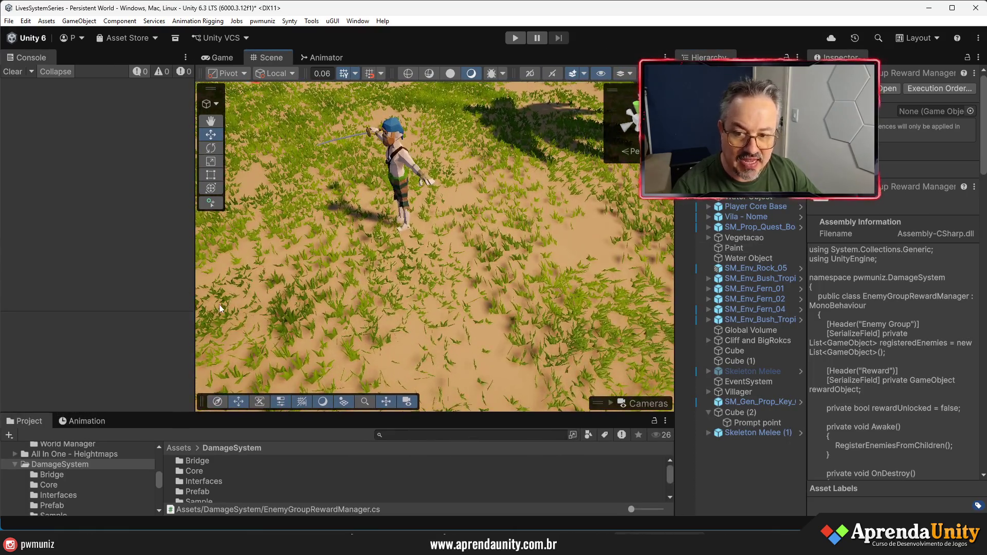
left_click_drag(193, 277, 75, 277)
mouse_move(206, 247)
left_mouse_down()
mouse_move(308, 217)
mouse_move(639, 263)
left_mouse_up()
left_click(731, 433)
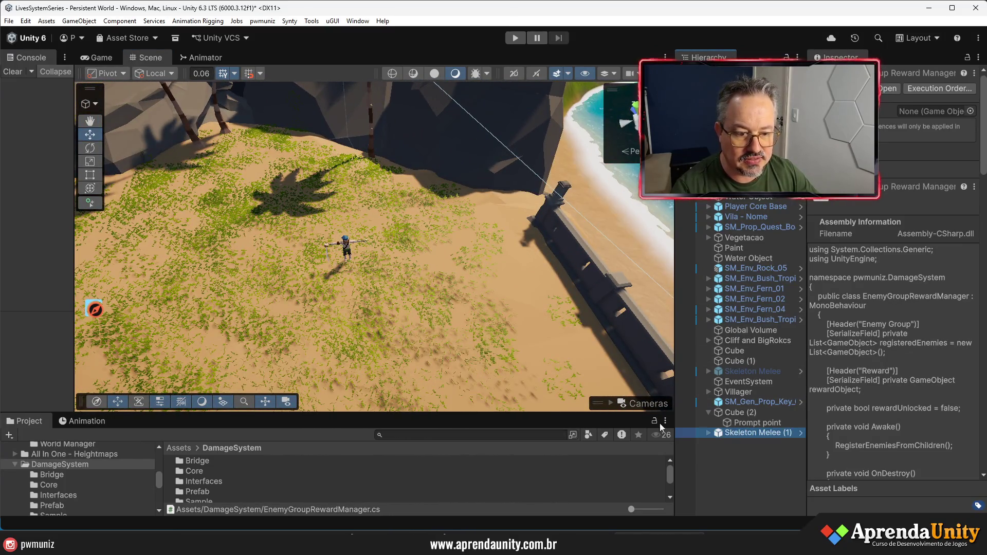
Step: Move Skeleton Melee (1) into the clearing, duplicate it, and turn and reposition Skeleton Melee (2)
mouse_move(332, 266)
left_mouse_down()
mouse_move(301, 202)
mouse_move(190, 205)
mouse_move(216, 185)
left_mouse_up()
key("ctrl+d")
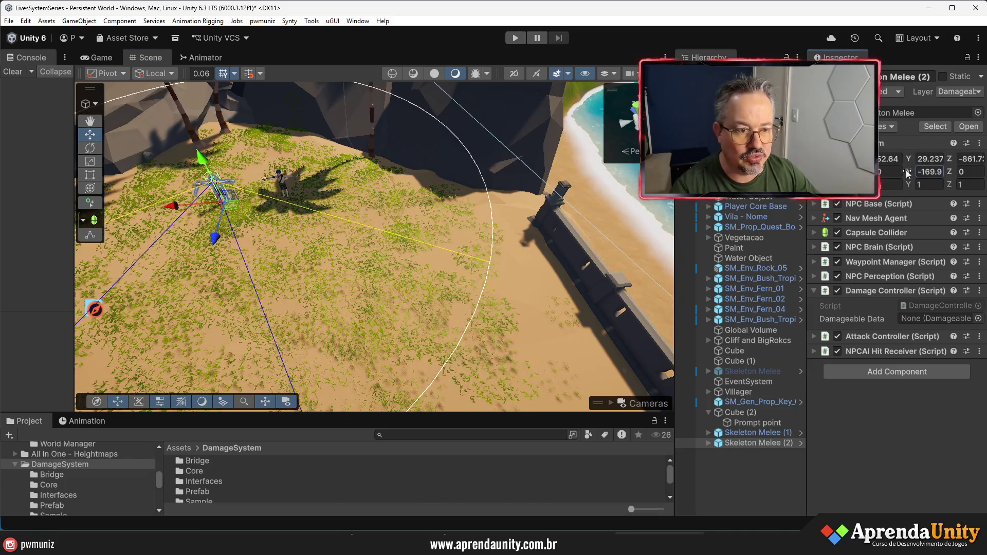
left_click_drag(417, 193, 463, 222)
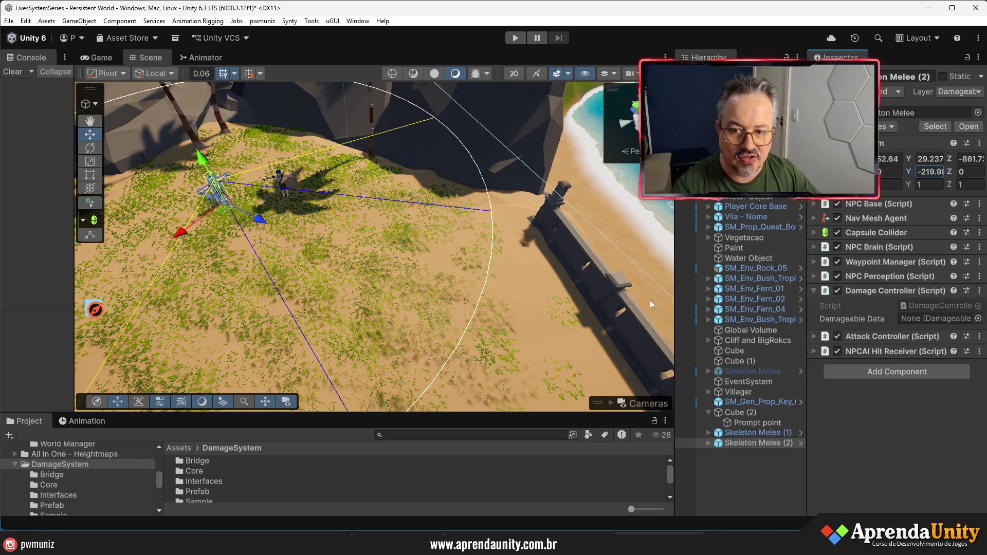
left_click_drag(216, 193, 178, 208)
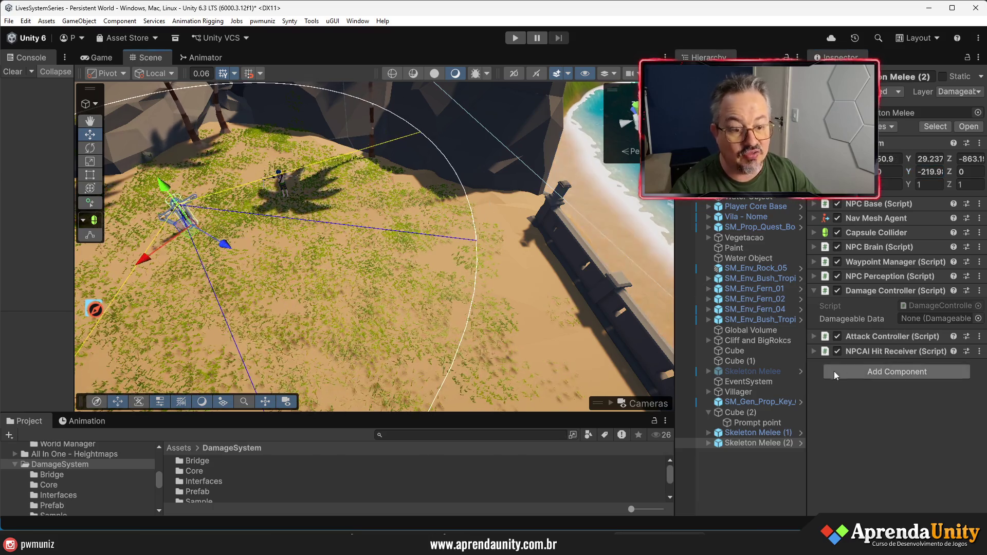
right_click(725, 451)
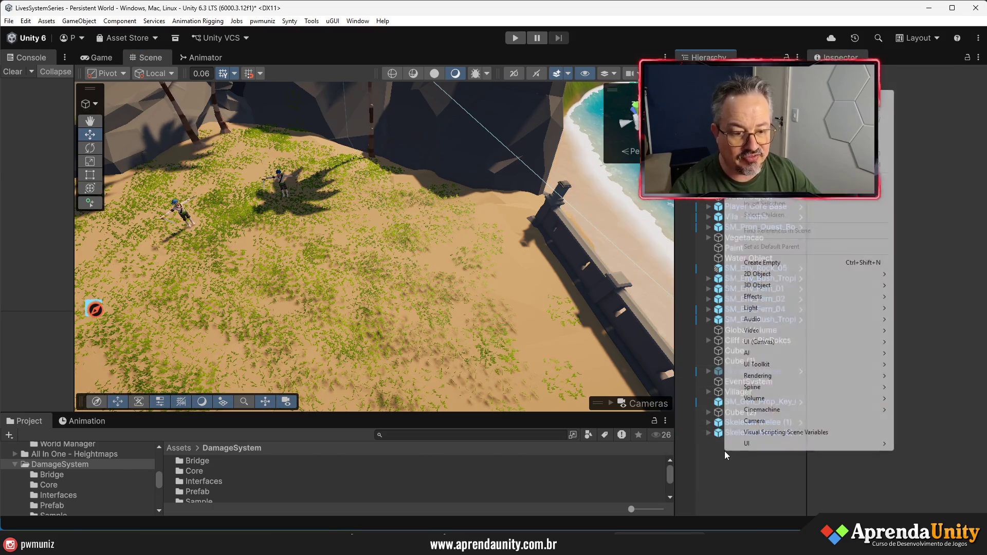
Step: Create an empty GameObject and align it with the scene view using Ctrl+Shift+F
mouse_move(772, 289)
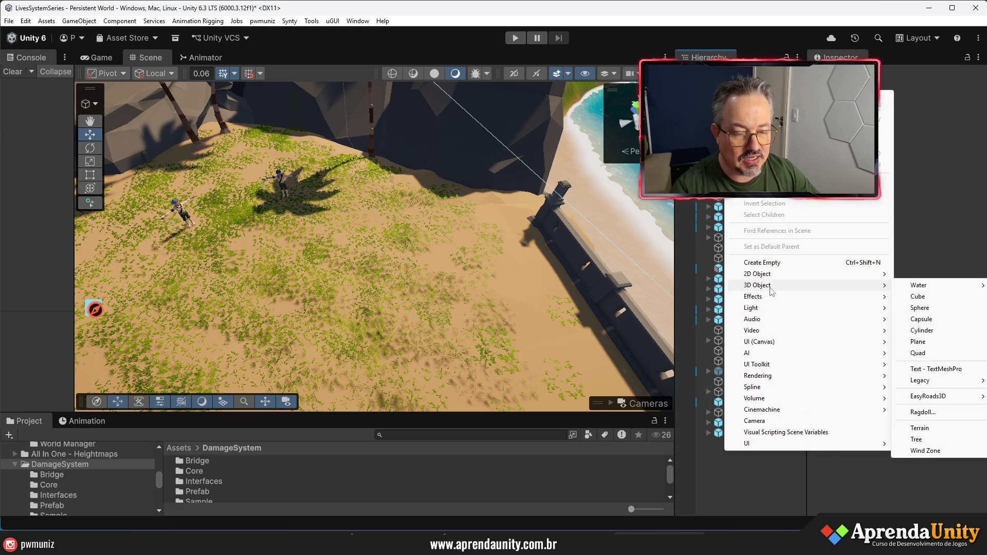
left_click(762, 262)
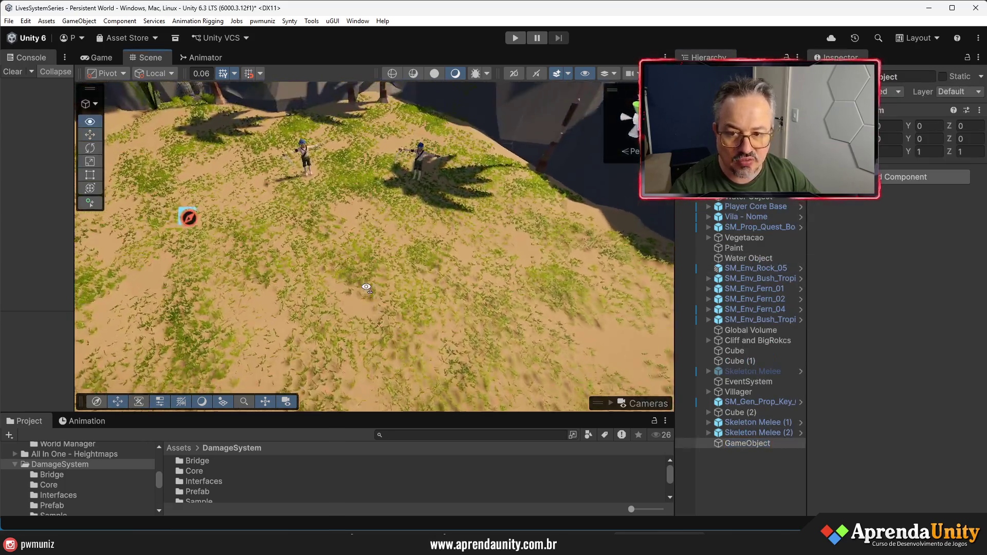
left_click(724, 443)
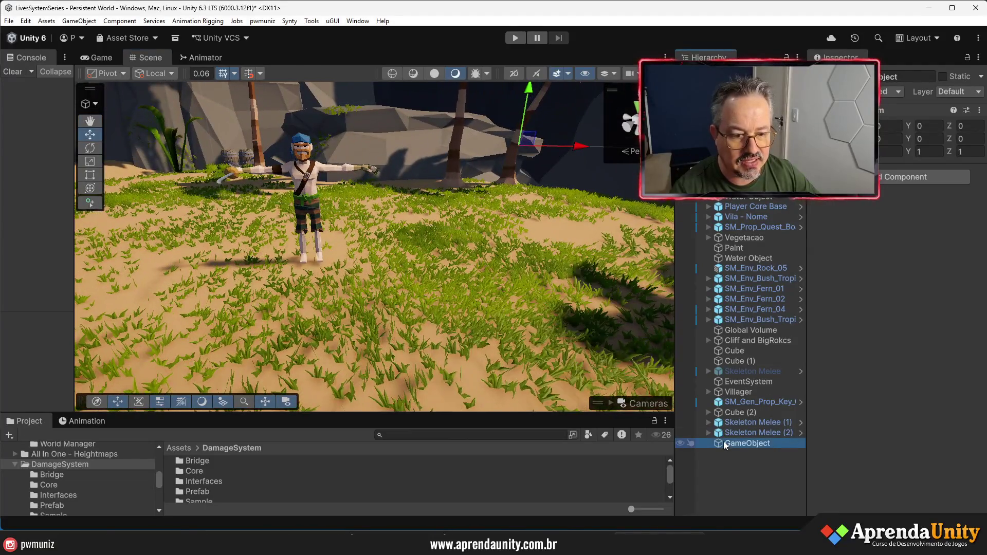
key("ctrl+shift+f")
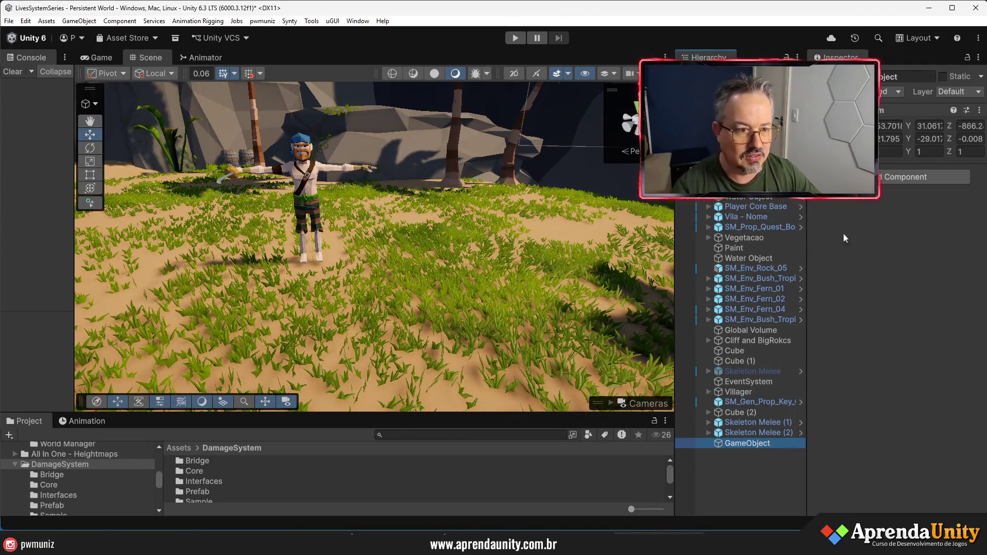
Step: Set the GameObject's rotation to 0, 0, 0
left_click(886, 138)
type("0")
key("Tab")
type("0")
key("Tab")
type("0f")
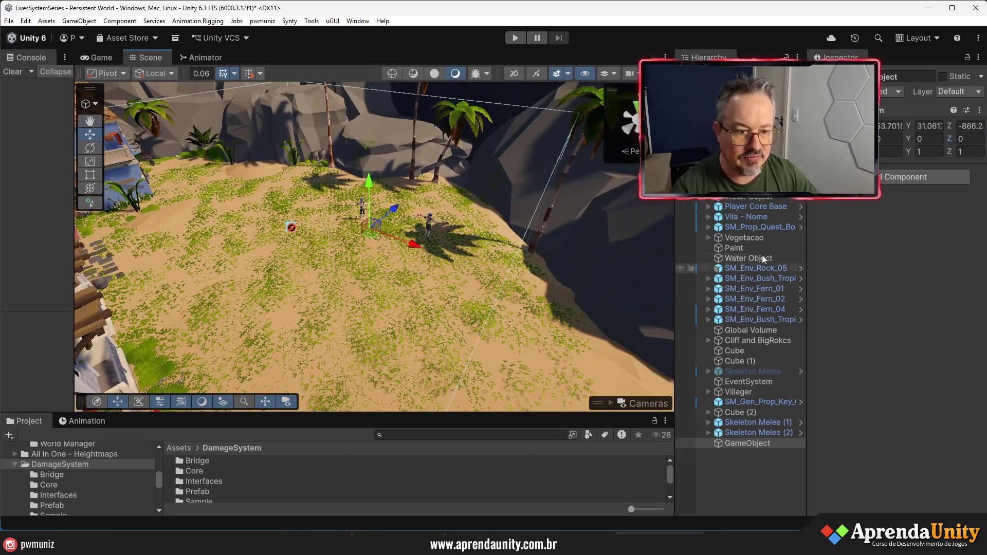
left_click(891, 180)
Step: Add a NavMesh Surface component with Collect Objects set to Volume and start editing the volume
type("sur")
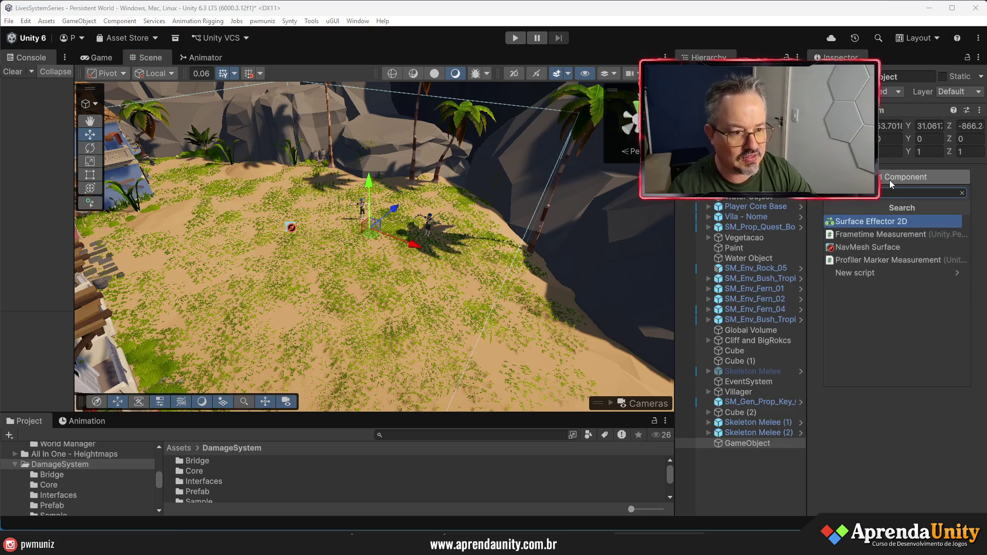
key("Down")
key("Return")
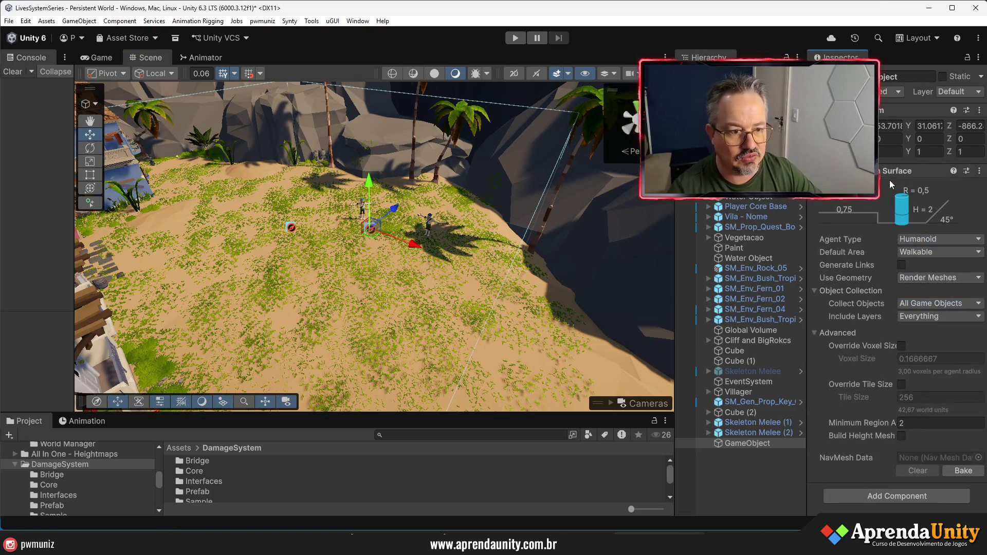
left_click(913, 303)
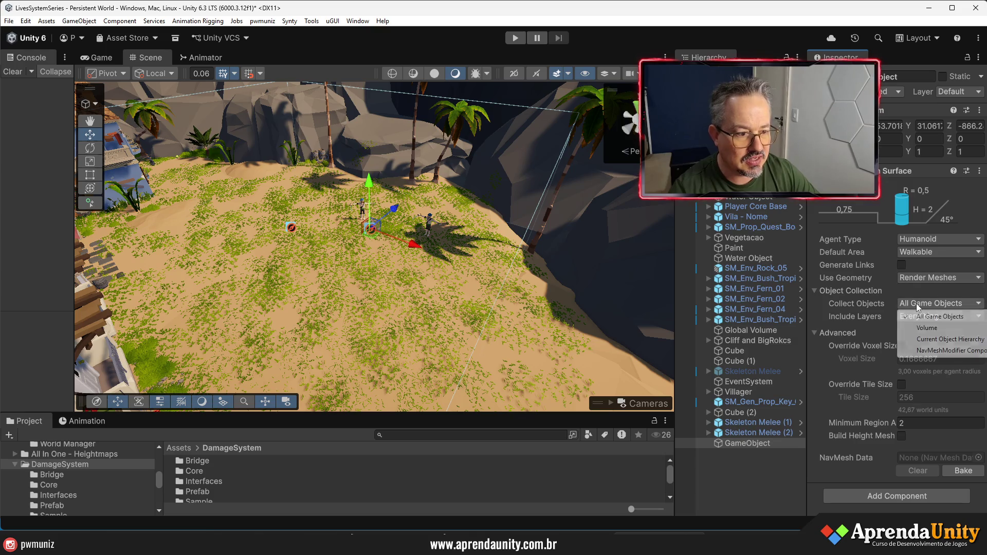
left_click(913, 328)
left_click(907, 320)
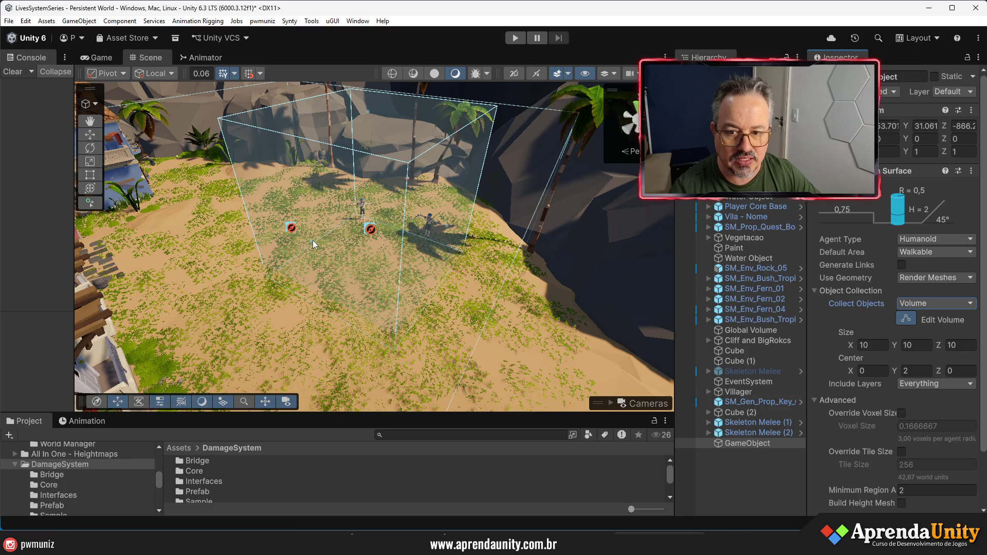
left_click_drag(453, 227, 438, 207)
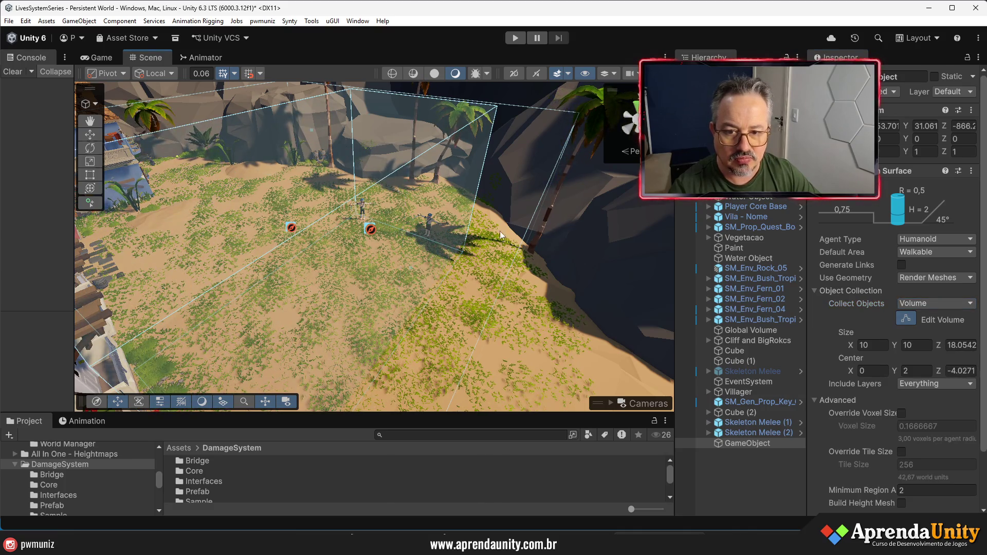
Step: Set the NavMesh volume size to 30, 3.2, 30
scroll(892, 364, "down", 3)
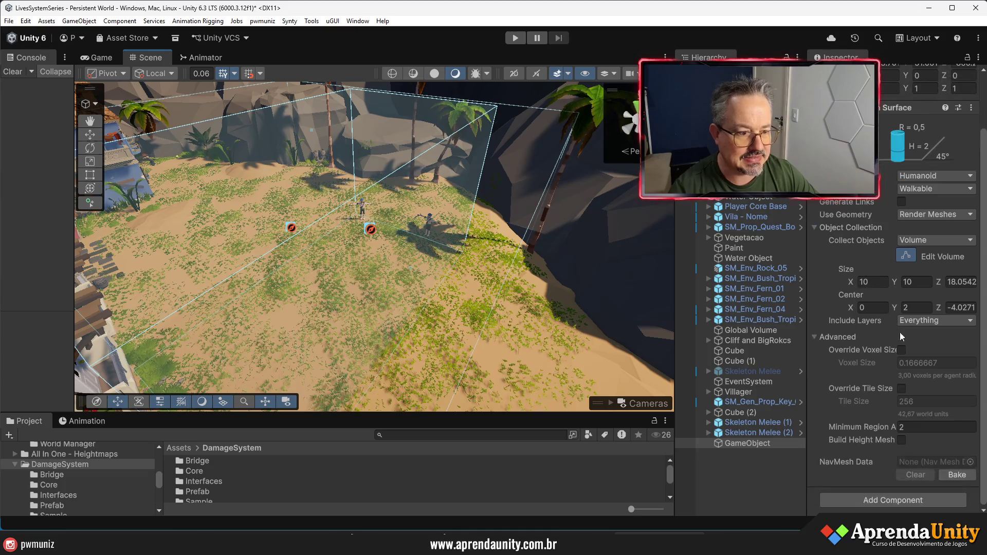
left_click_drag(812, 286, 666, 288)
left_click(824, 294)
type("30")
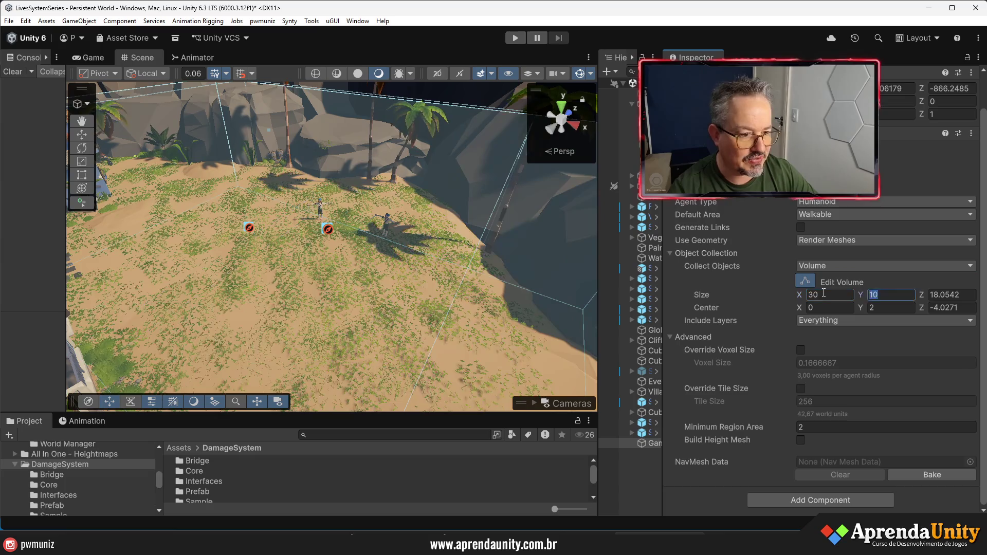
left_click(944, 294)
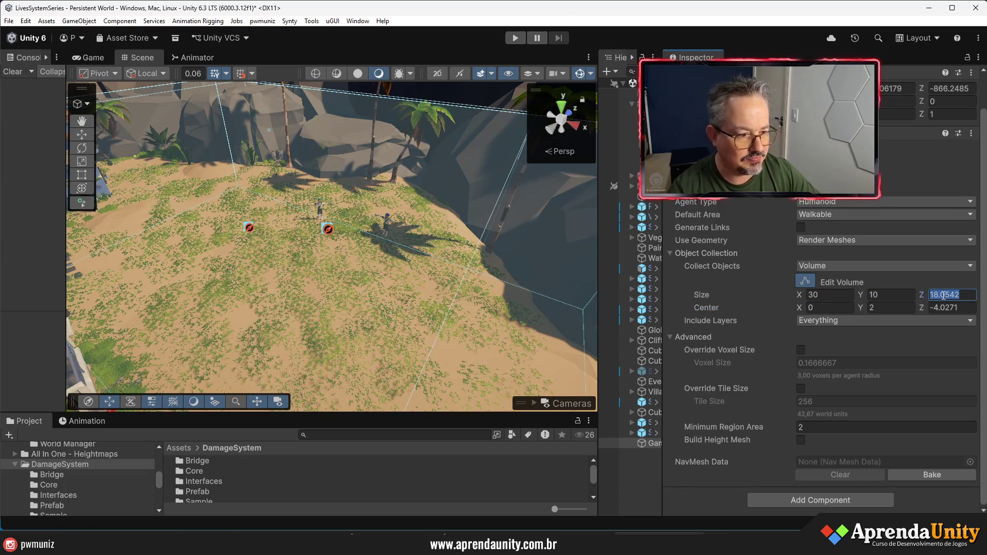
type("30")
left_click(884, 295)
type("1.3")
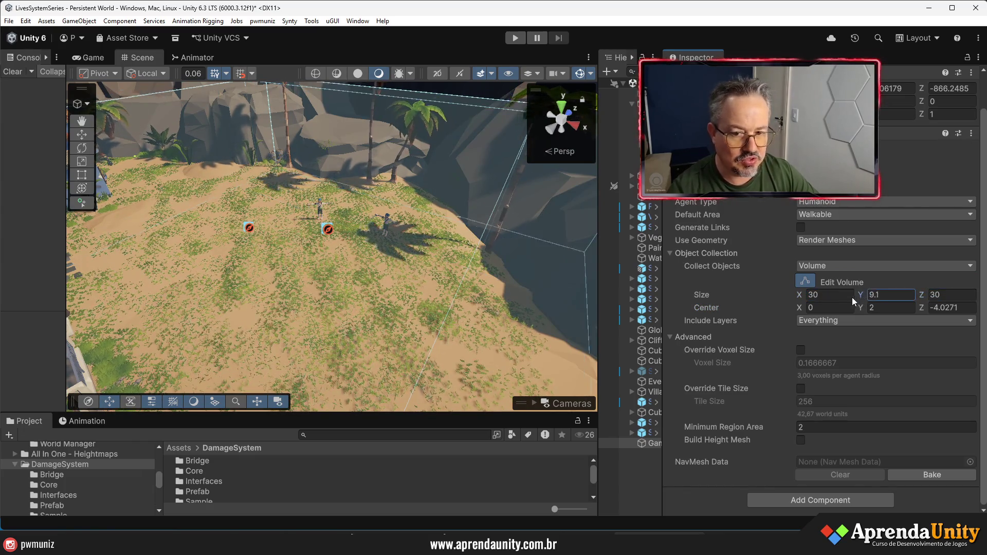
key("BackSpace")
key("BackSpace")
key("BackSpace")
type("3.2")
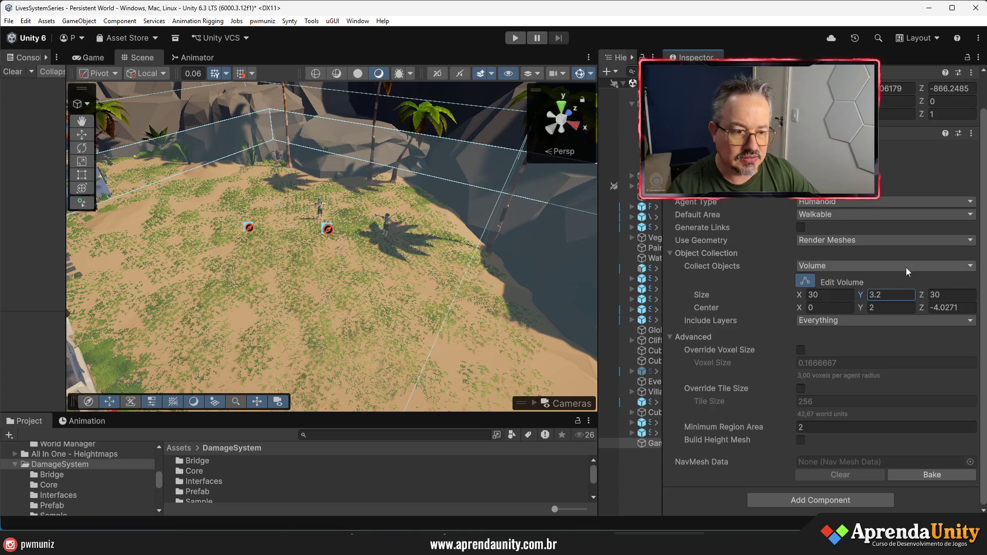
Step: Move the GameObject so the navmesh volume sits over the sandy enemy area
scroll(898, 172, "up", 2)
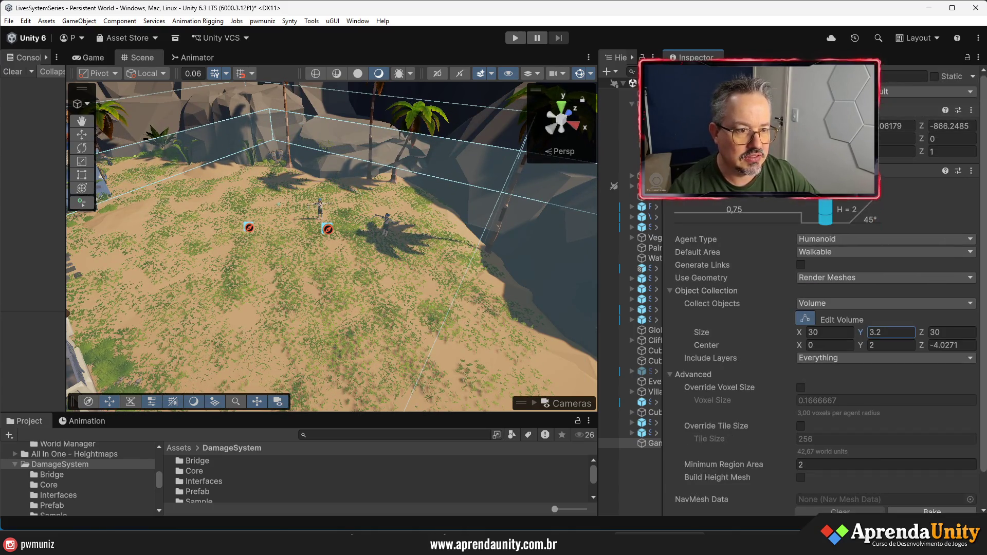
left_click_drag(873, 125, 911, 126)
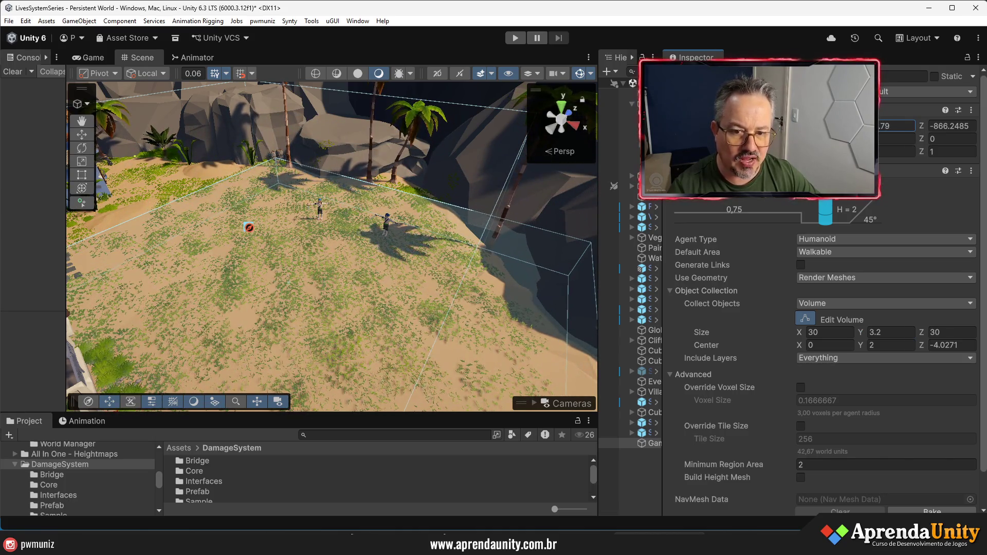
left_click_drag(185, 288, 154, 287)
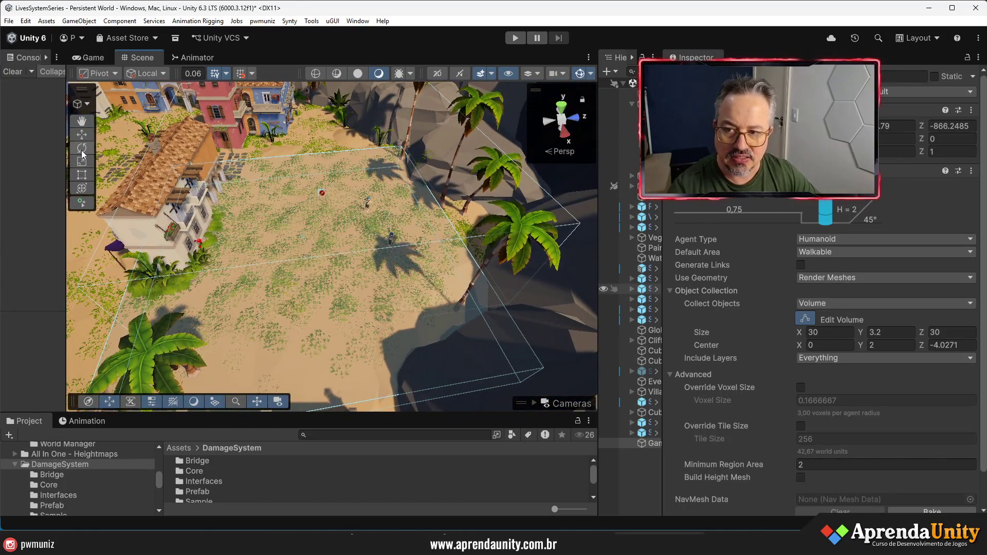
left_click(401, 262)
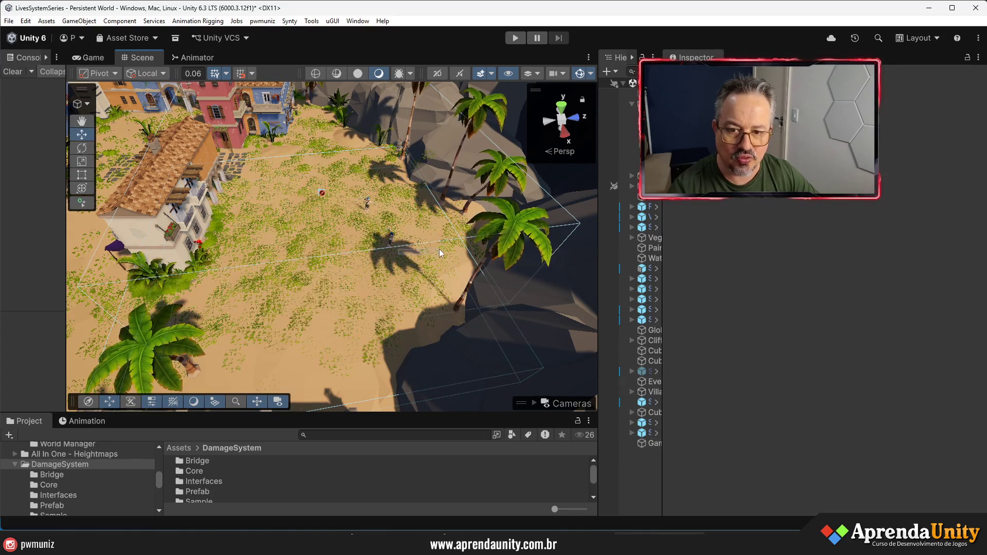
left_click_drag(662, 442, 826, 435)
left_click(671, 443)
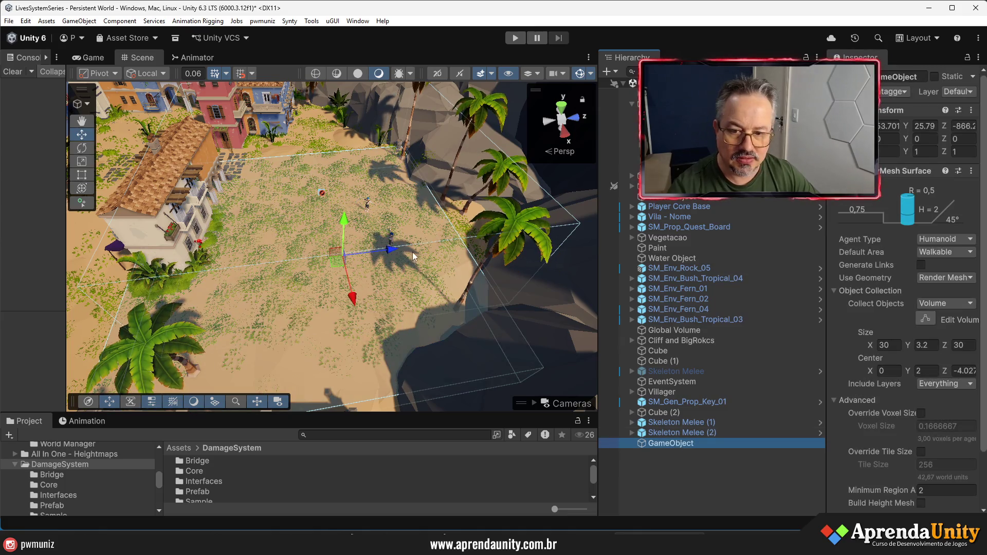
left_click_drag(391, 249, 455, 251)
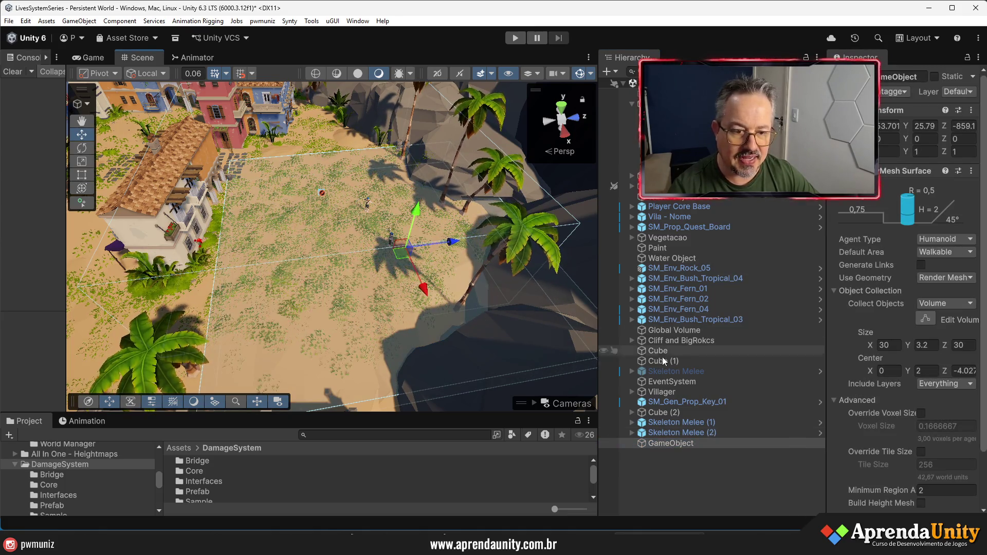
left_click(924, 278)
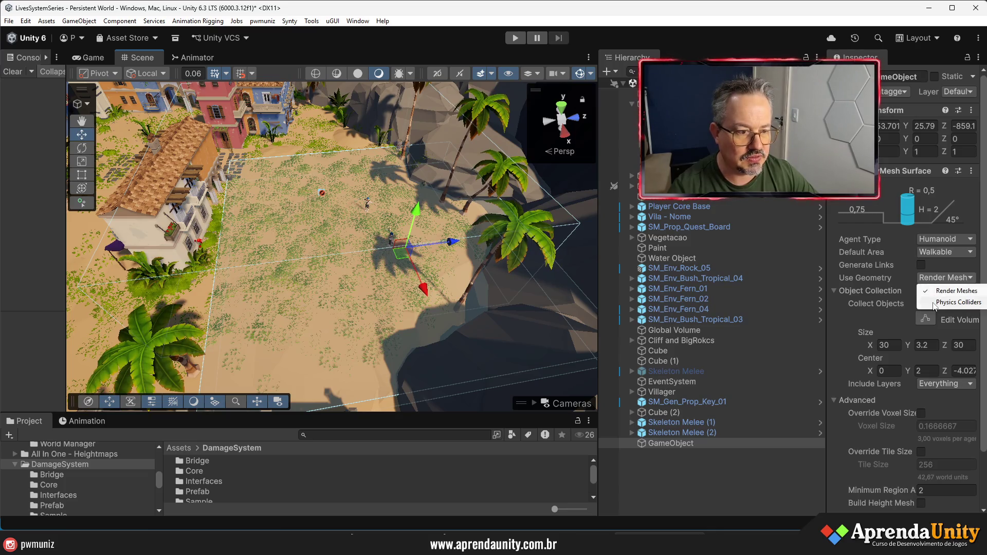
Step: Set Use Geometry to Physics Colliders and bake the NavMesh
left_click(958, 302)
scroll(952, 463, "down", 3)
left_click(963, 481)
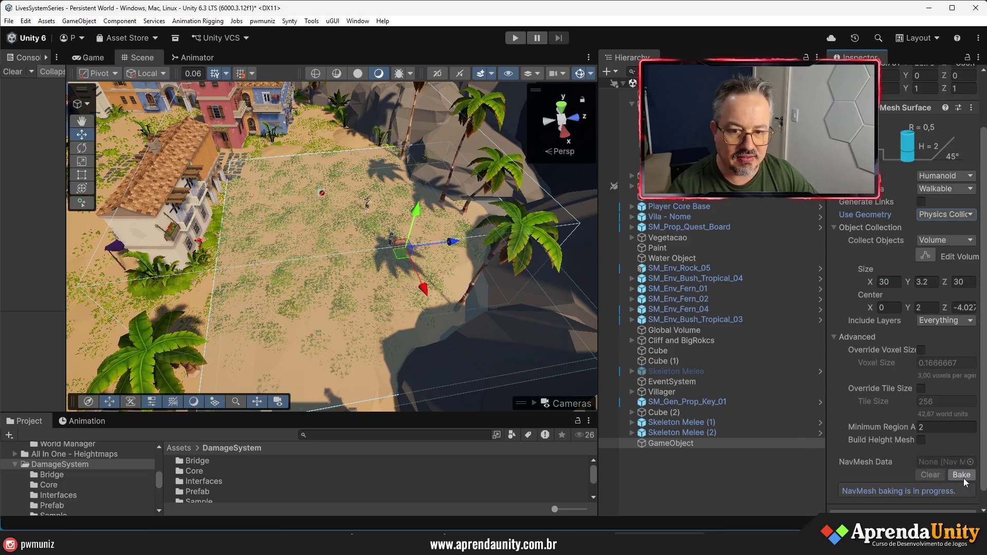
Step: Parent Skeleton Melee (1) and (2) under GameObject and collapse its Transform and NavMesh Surface components
left_click(701, 476)
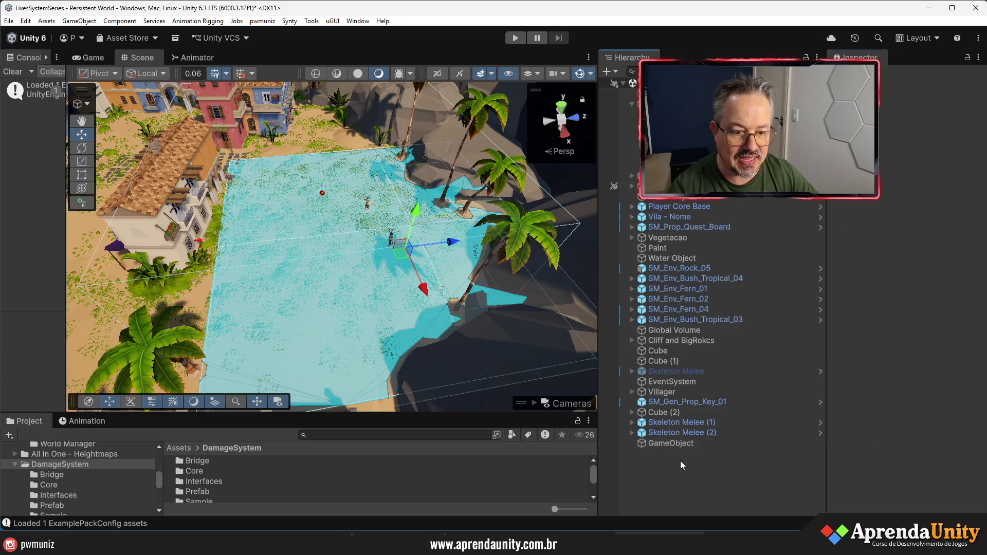
left_click(676, 433)
left_click(678, 422, "shift")
left_click_drag(673, 434, 671, 445)
left_click(671, 427)
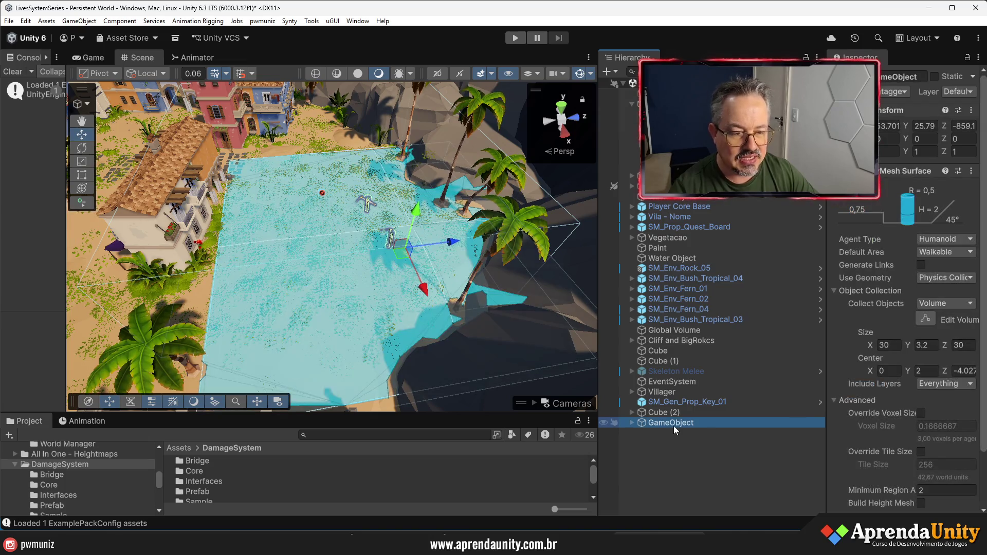
left_click(882, 110)
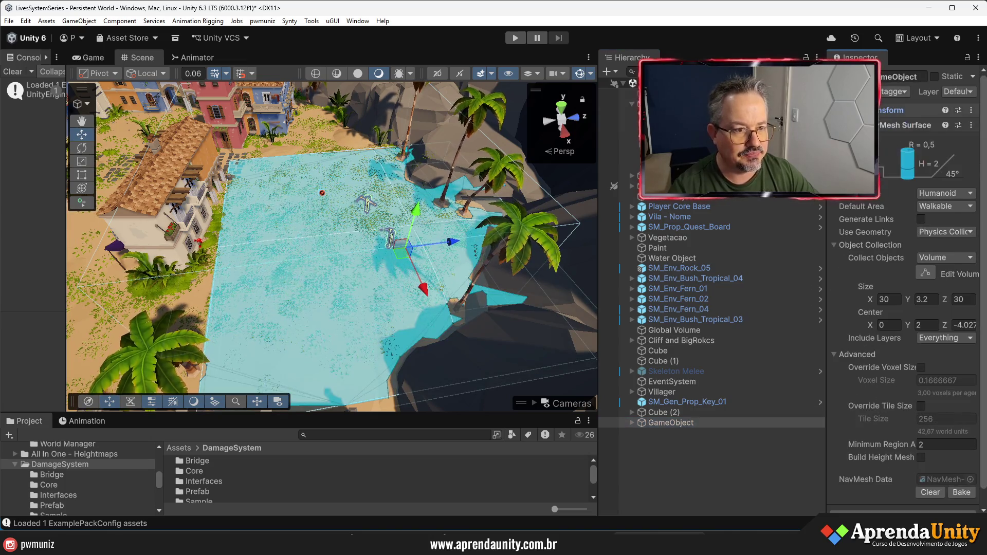
left_click(879, 131)
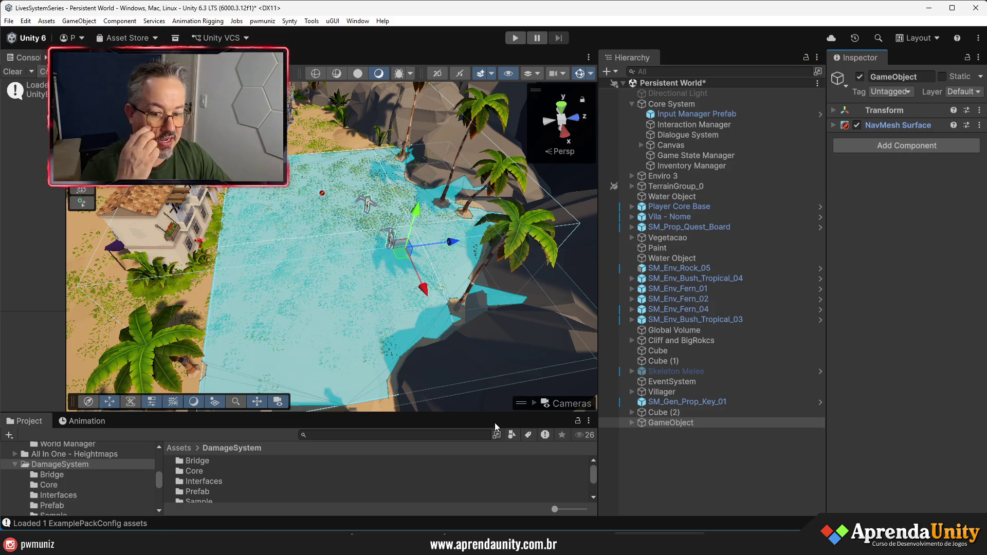
left_click_drag(494, 413, 412, 321)
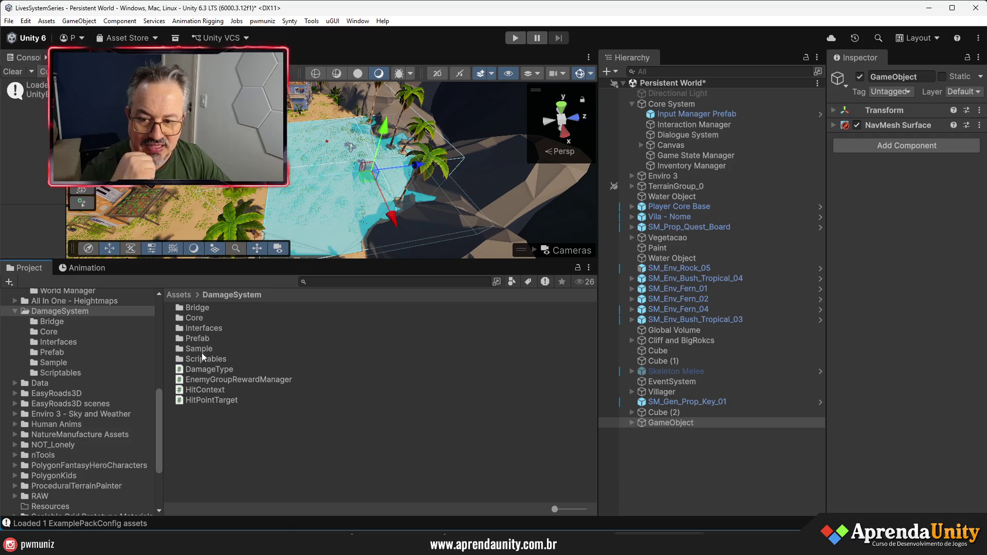
Step: Attach the EnemyGroupRewardManager script to GameObject and resize the Inspector, Hierarchy and Scene panels
left_click_drag(241, 379, 889, 239)
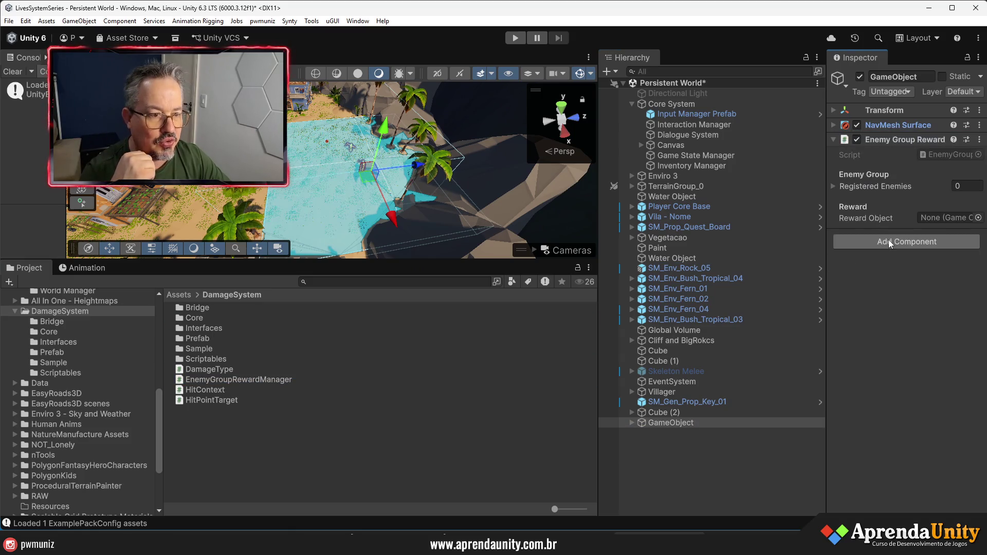
mouse_move(828, 302)
left_mouse_down()
mouse_move(630, 298)
mouse_move(718, 295)
left_mouse_up()
left_click_drag(571, 320, 552, 322)
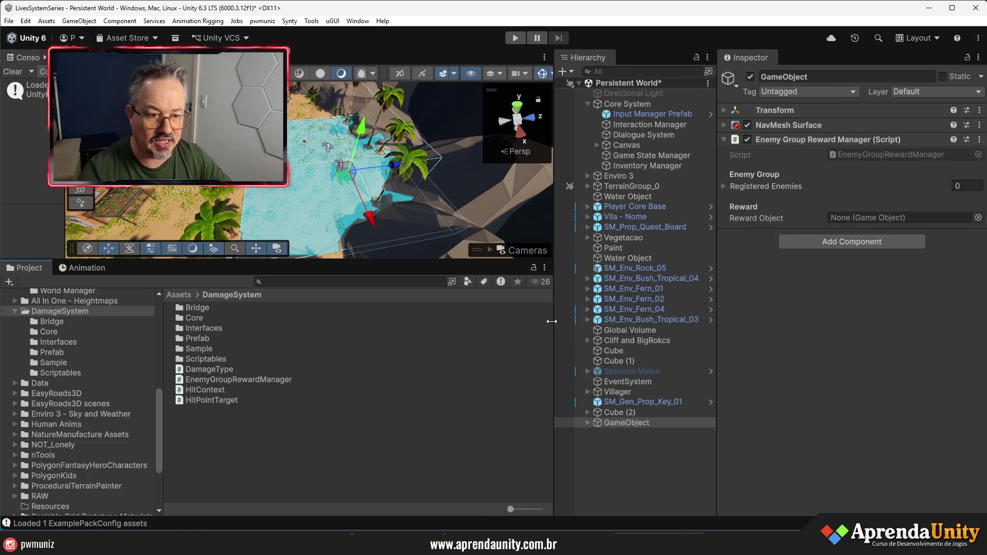
left_click_drag(458, 263, 482, 368)
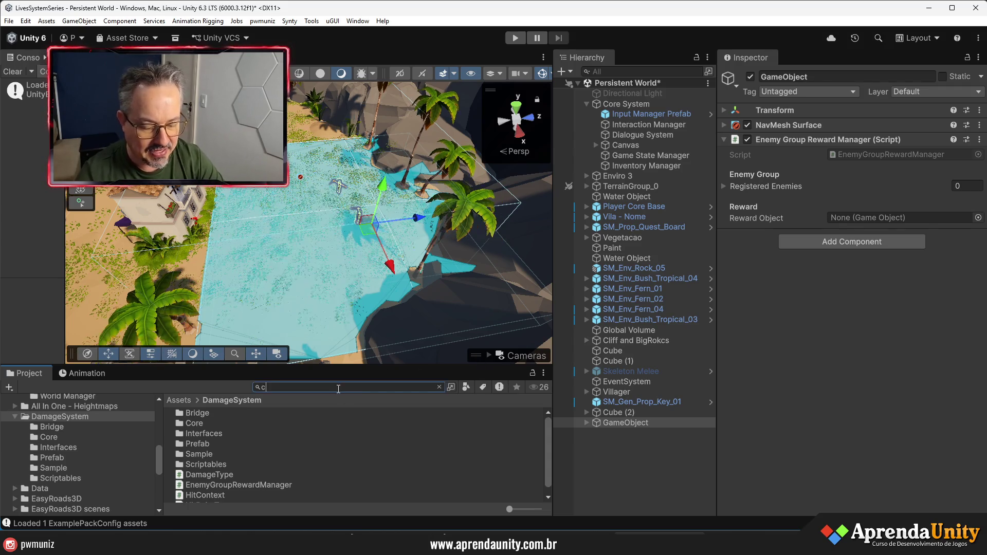
Step: Search 'chest t:prefab' and place the SM_Prop_Chest_01 prefab in the scene, framing it
type("chest t:prefab")
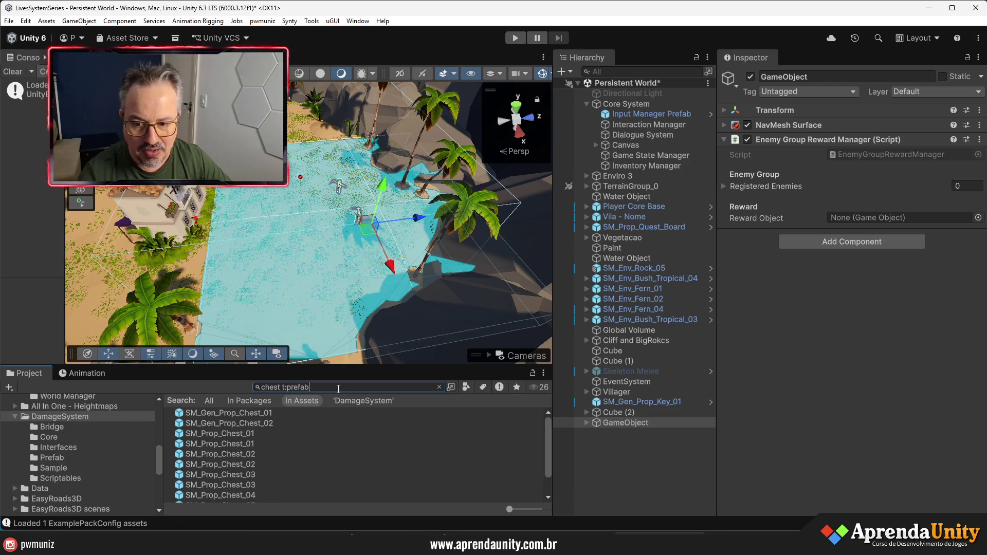
left_click_drag(510, 509, 525, 511)
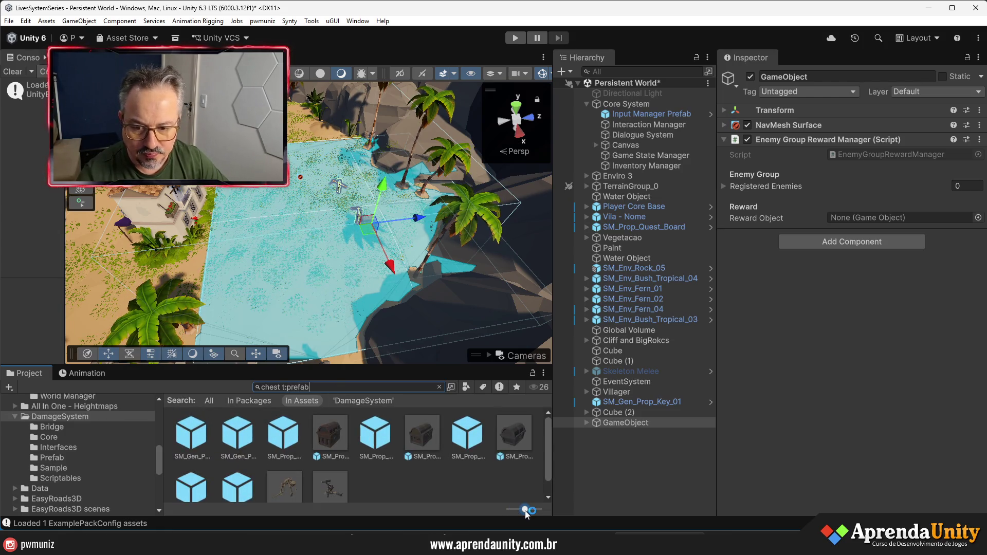
mouse_move(330, 435)
left_mouse_down()
mouse_move(325, 232)
mouse_move(393, 194)
left_mouse_up()
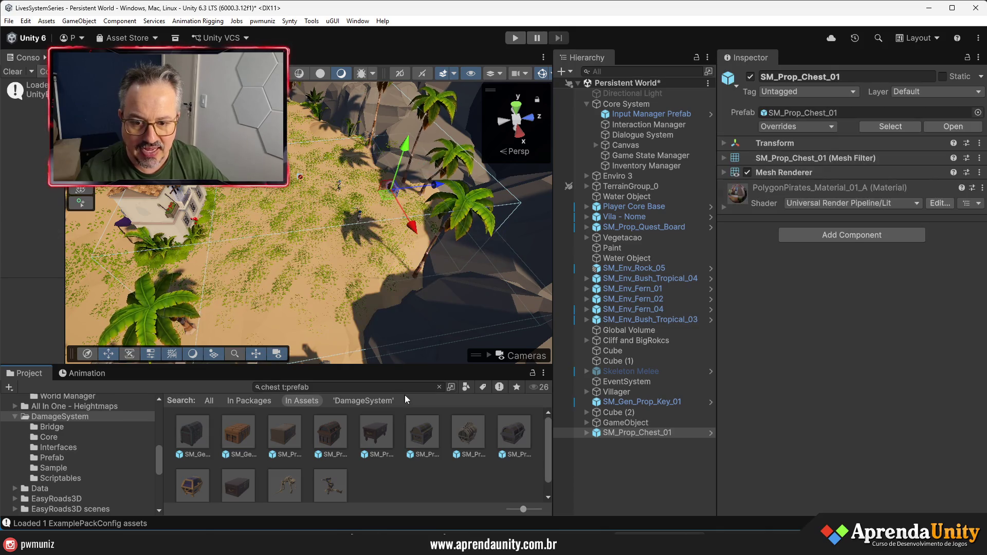
left_click_drag(418, 365, 418, 481)
key("f")
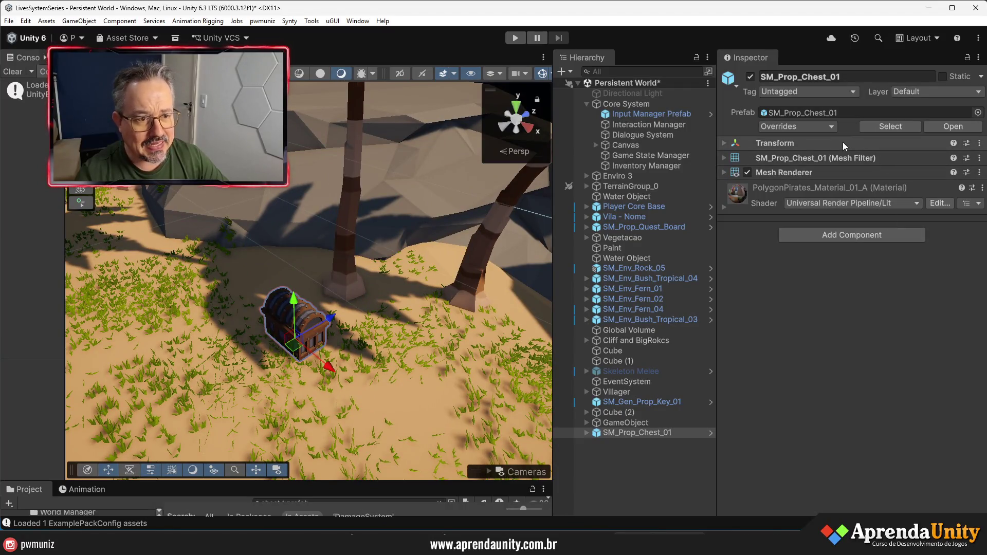
Step: Rotate the chest to about 166 degrees on Y and nudge it along Z
left_click(811, 144)
left_click(897, 172)
type("180")
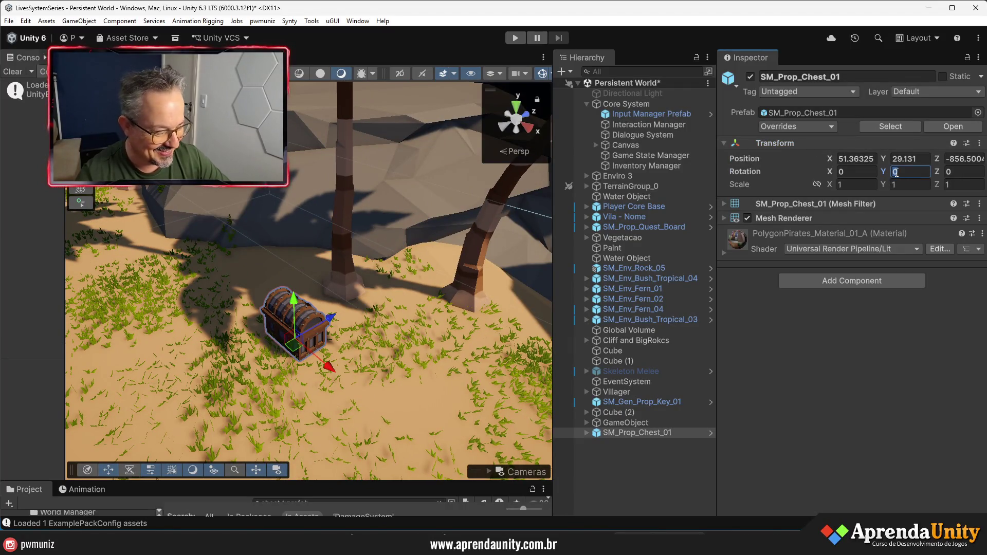
key("Return")
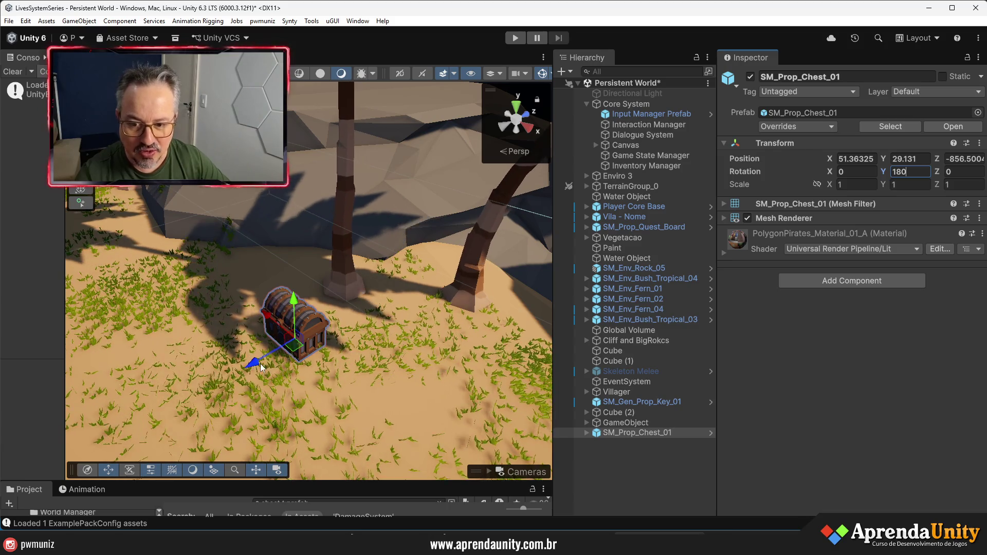
left_click_drag(258, 367, 273, 360)
mouse_move(884, 172)
left_mouse_down()
mouse_move(906, 171)
mouse_move(806, 177)
mouse_move(823, 177)
left_mouse_up()
left_click_drag(308, 309, 353, 340)
scroll(353, 341, "down", 5)
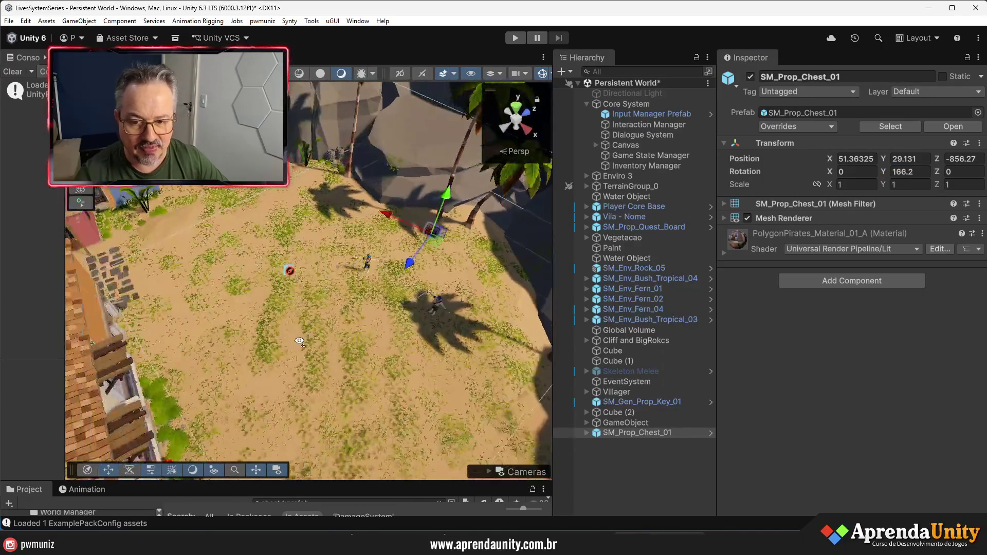
Step: Assign the chest as GameObject's Reward Object, expand Registered Enemies, and open the script in Visual Studio
left_click(621, 423)
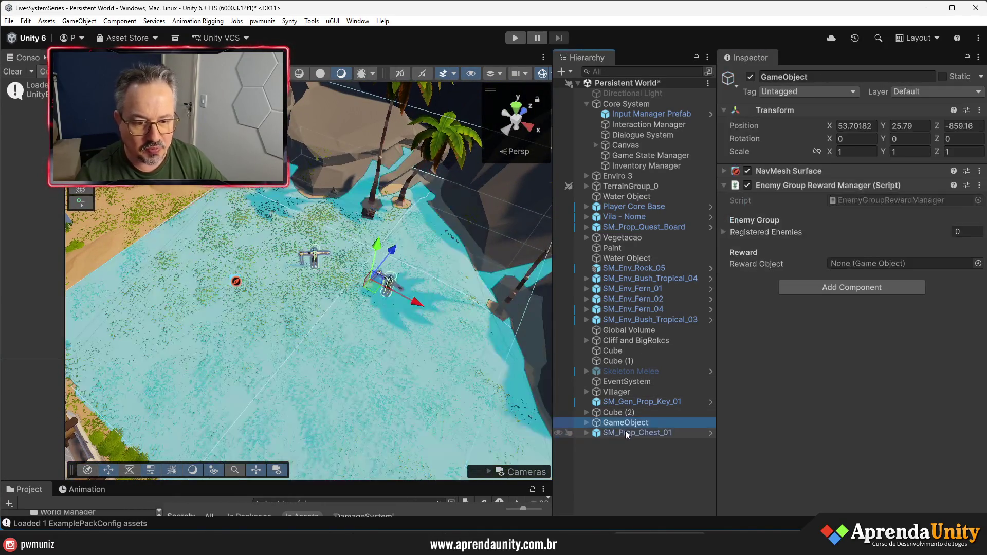
left_click_drag(627, 431, 874, 263)
left_click(785, 234)
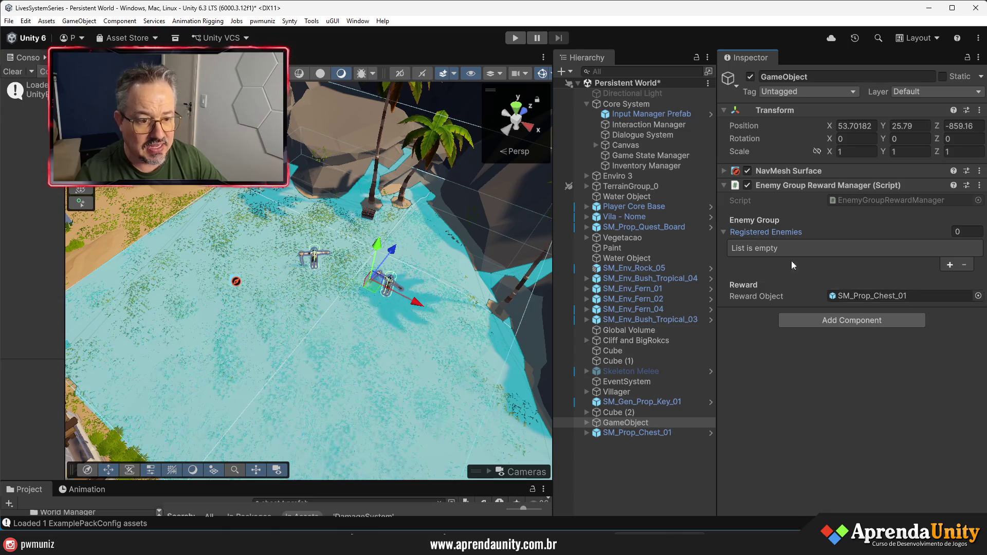
double_click(863, 203)
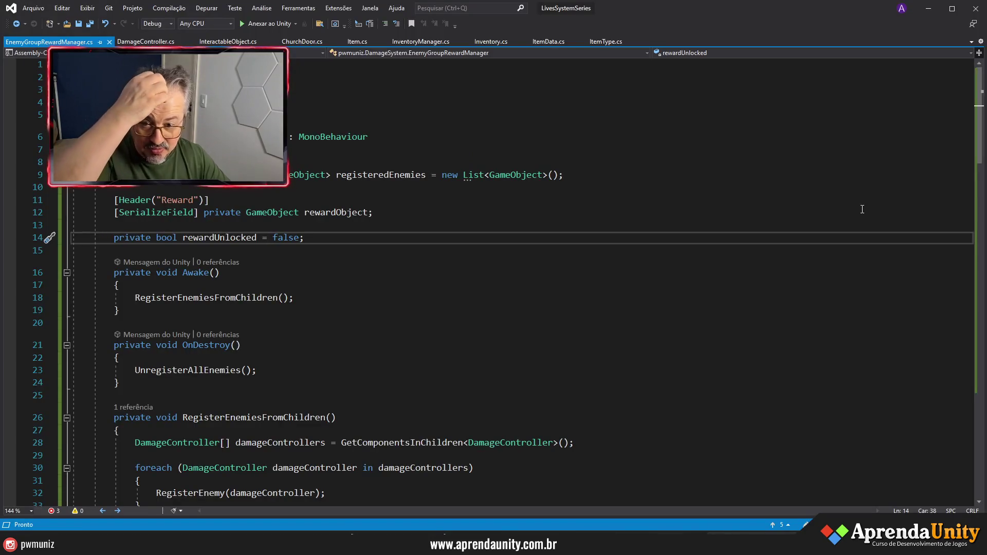
Step: Navigate through CheckRewardCondition to the UnlockReward method definition
scroll(375, 283, "down", 6)
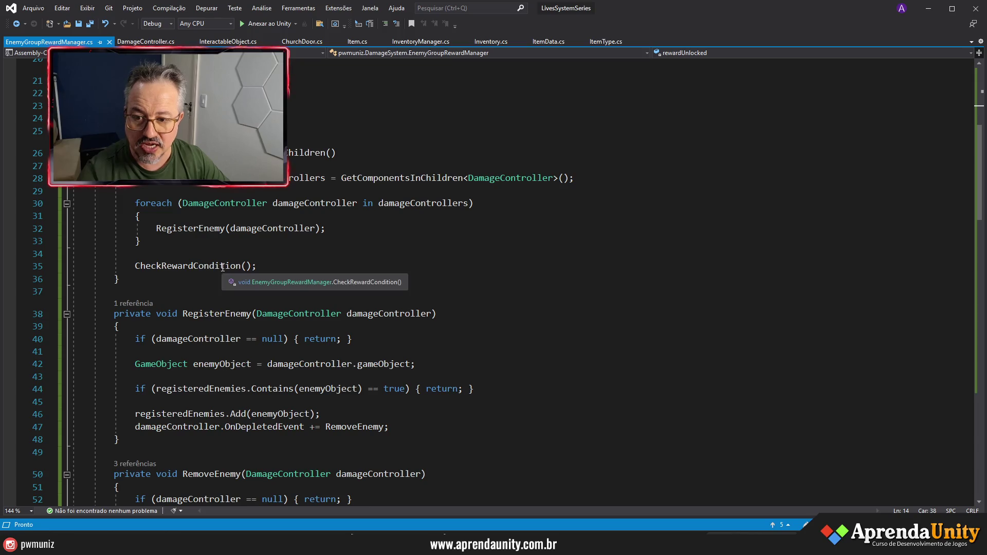
left_click(222, 266)
key("F12")
left_click(237, 358)
left_click(187, 358)
key("F12")
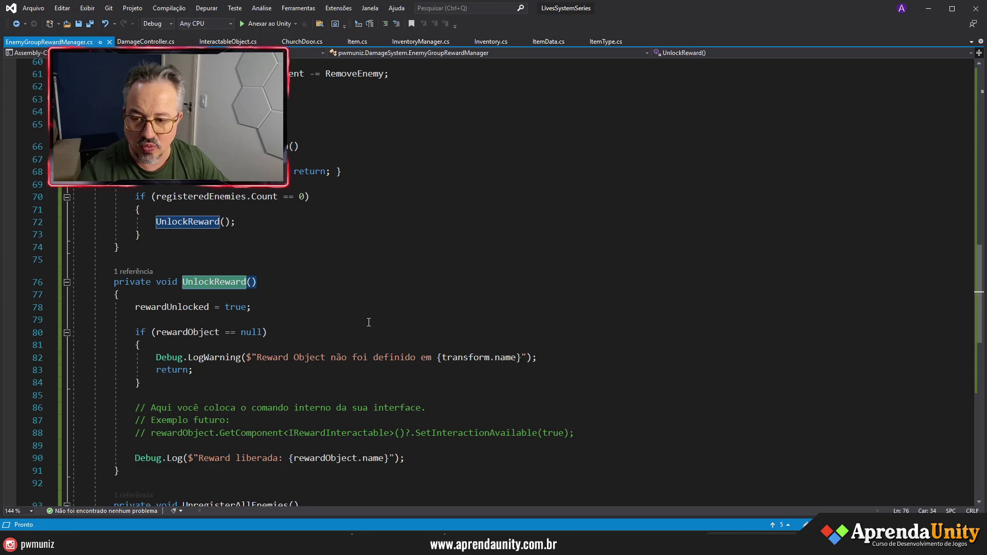
scroll(368, 323, "down", 2)
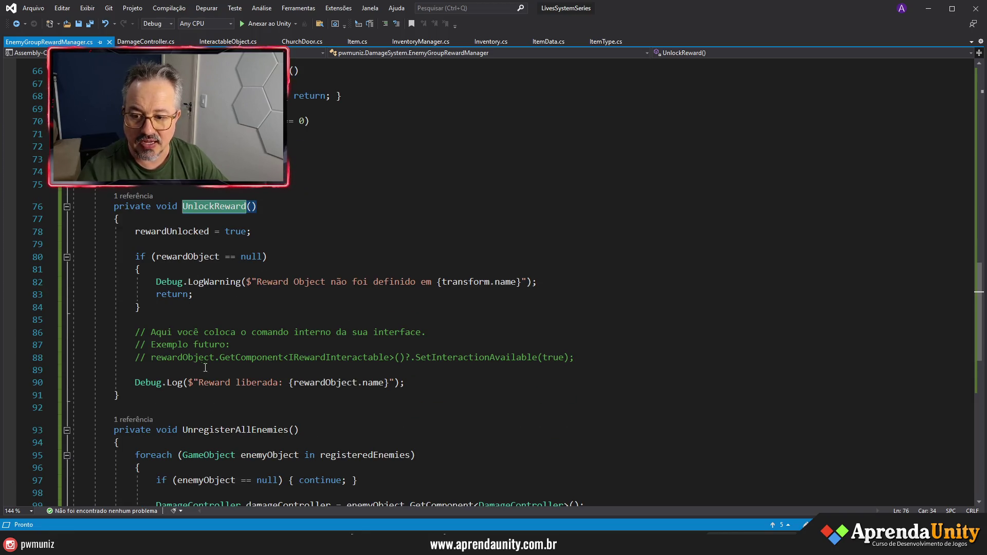
Step: Add rewardObject.SetActive(true); in UnlockReward, save the script, and bring up the ChatGPT window
left_click(252, 232)
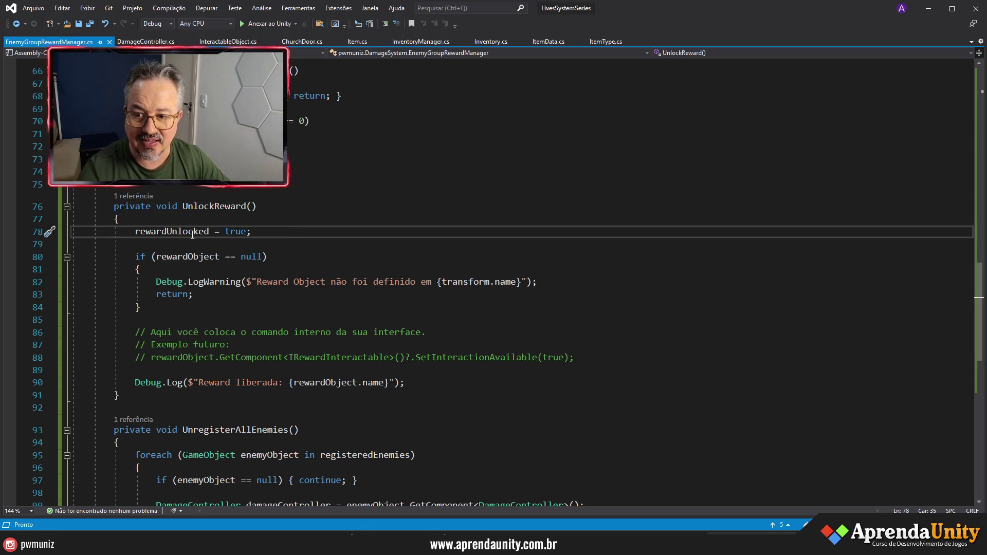
left_click(187, 257)
left_click(301, 320)
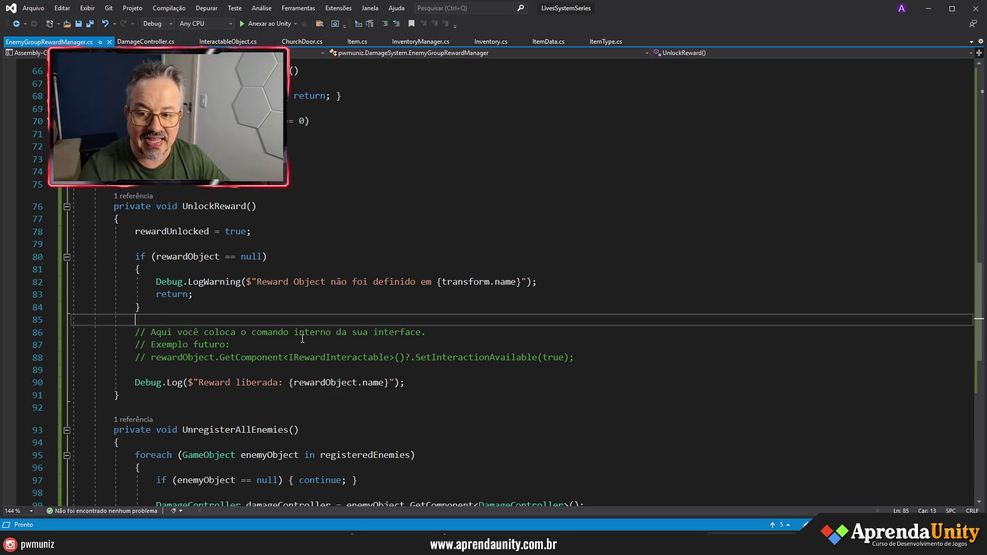
key("Return")
type("rewardObject.")
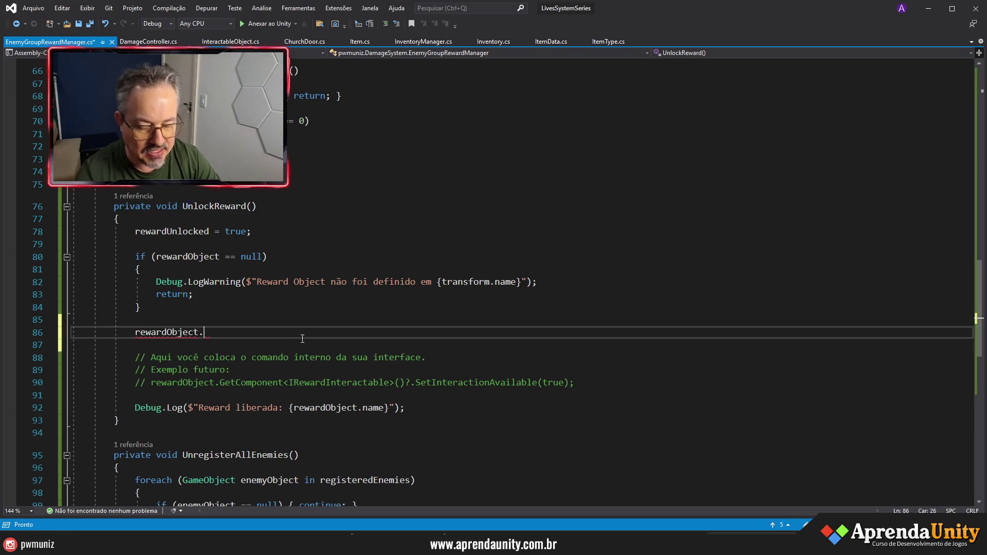
type("SetActive(true);.")
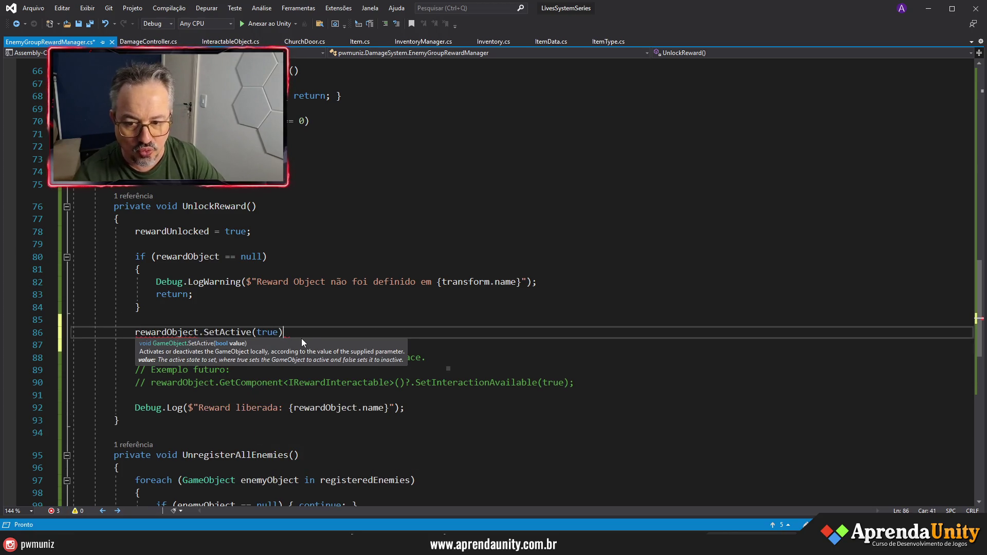
key("BackSpace")
type(";")
key("ctrl+s")
key("BackSpace")
key("BackSpace")
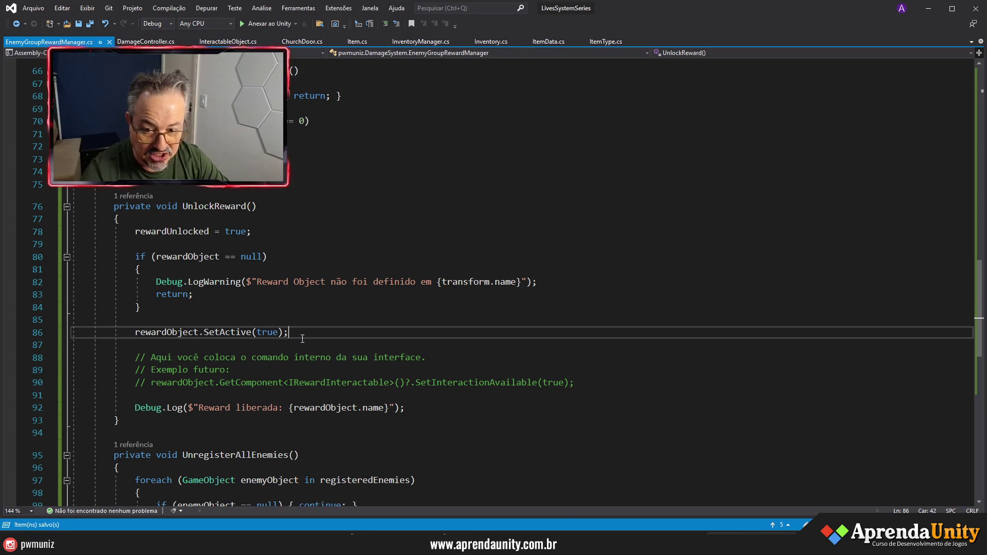
mouse_move(484, 546)
left_click(537, 514)
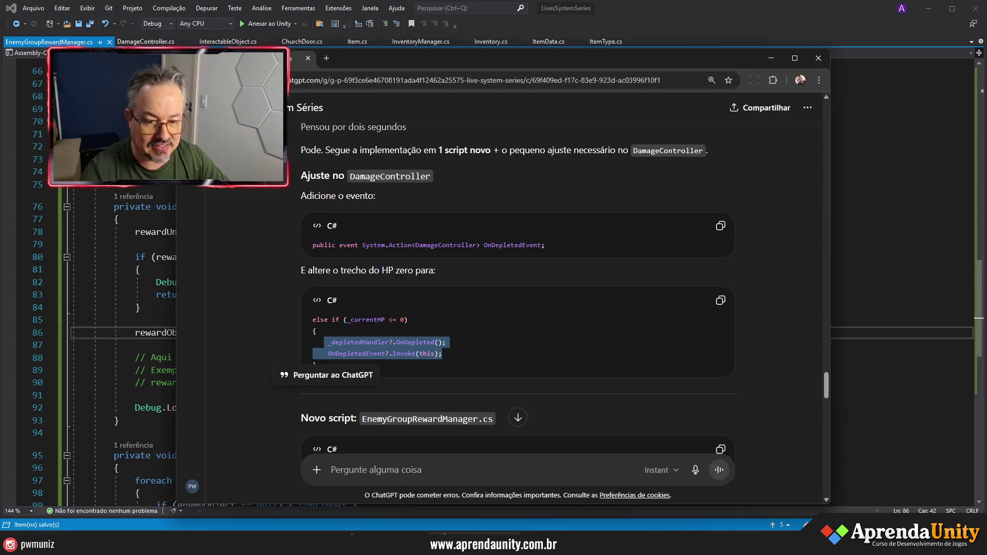
Step: Leave the ChatGPT browser and bring the Unity editor back to the front
left_click(566, 545)
key("alt+Tab")
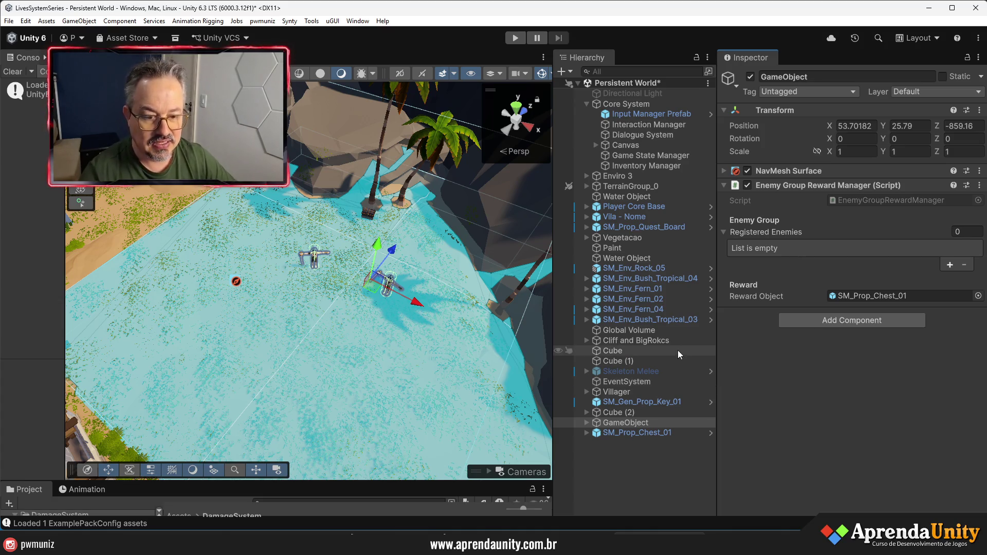
Step: Deactivate SM_Prop_Chest_01 so the chest starts hidden
double_click(632, 432)
left_click(633, 424)
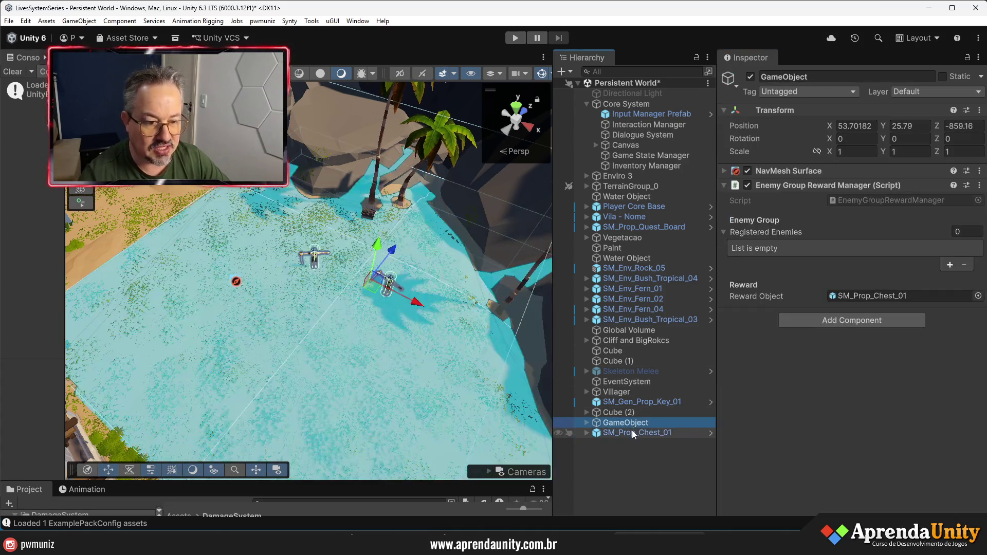
left_click(632, 432)
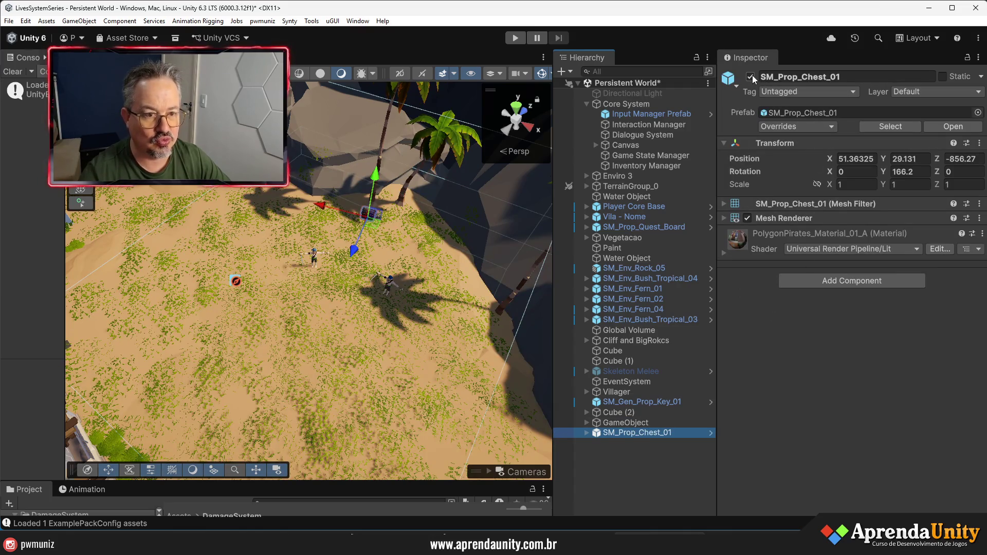
left_click(751, 76)
Step: Check the Skeleton Melee enemies' Damageable Data (DMD_Skeleton) and prefab overrides
left_click(587, 422)
left_click(646, 433)
left_click(850, 318)
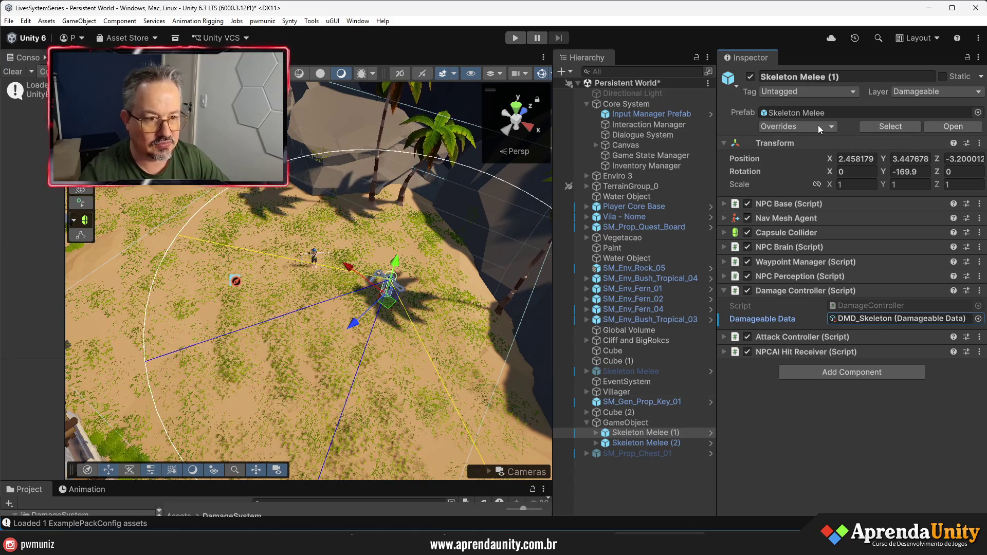
left_click(818, 125)
left_click(609, 441)
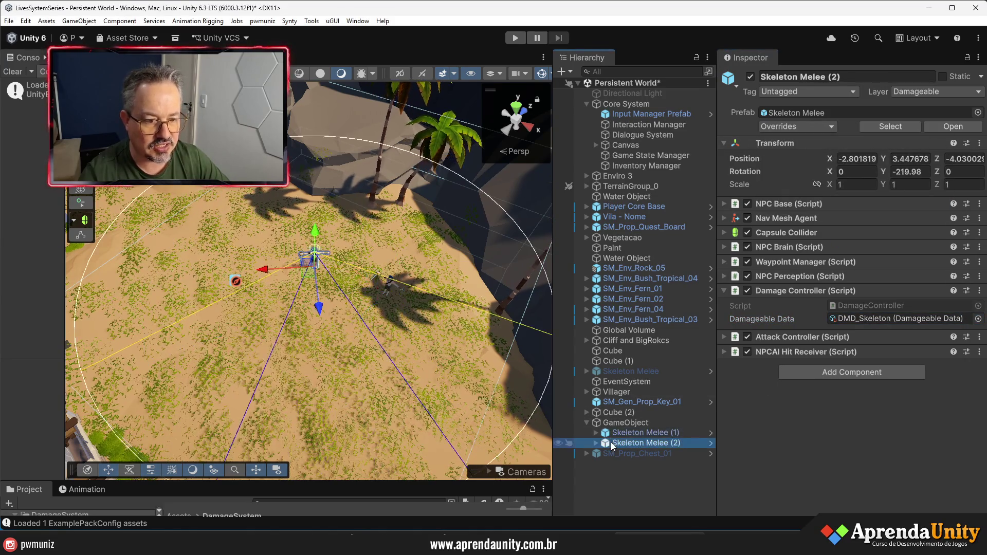
left_click(612, 480)
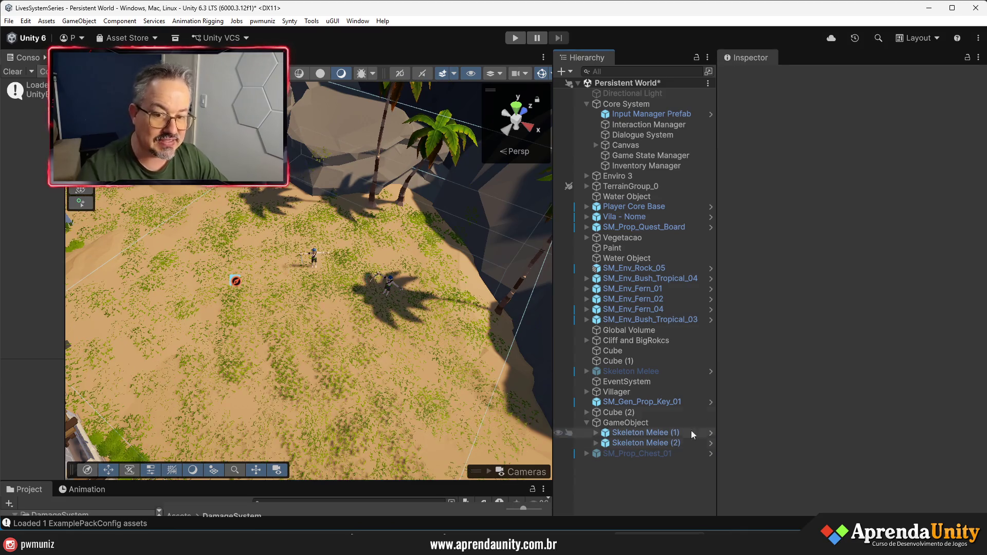
Step: Widen the hierarchy and set the Game view to Play Maximized
left_click_drag(718, 402, 825, 398)
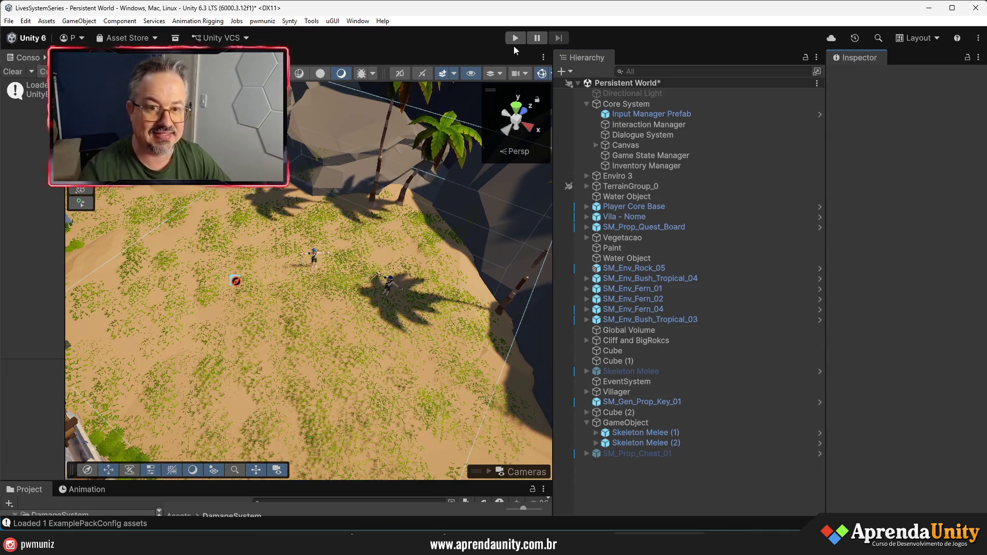
left_click(170, 57)
left_click(98, 57)
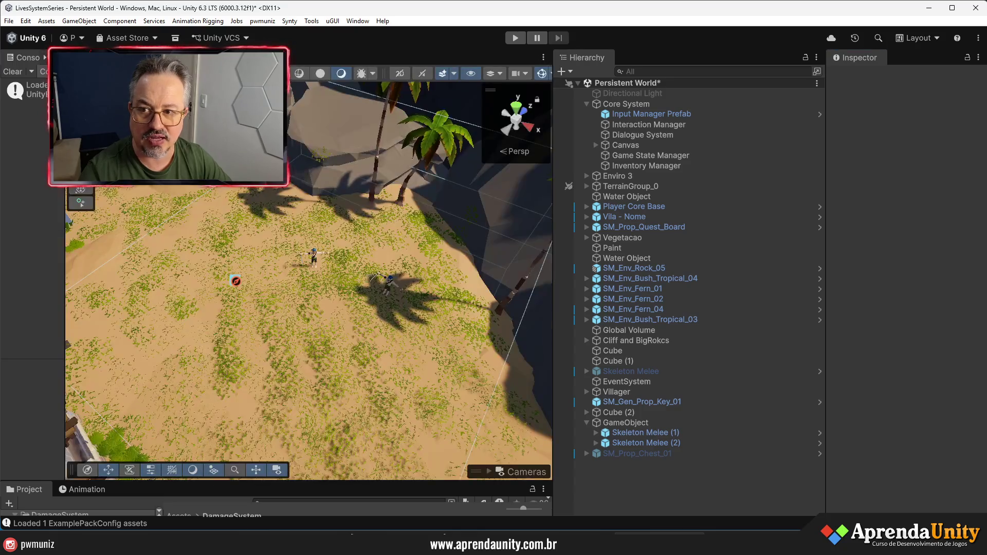
left_click(134, 57)
left_click(391, 71)
left_click(401, 95)
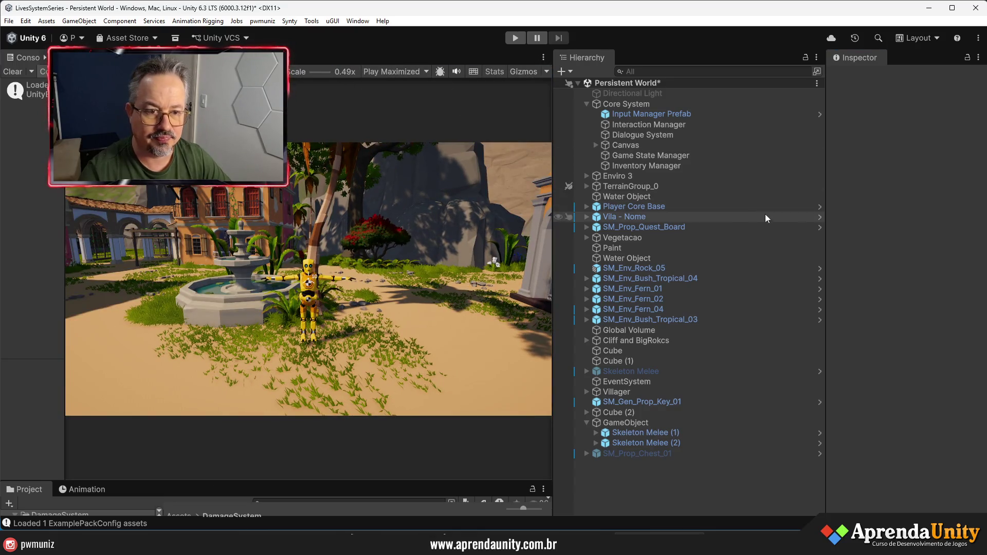
Step: Play-test by running the character (W, D) to defeat the skeletons until the chest appears, then stop
left_click_drag(826, 214, 853, 210)
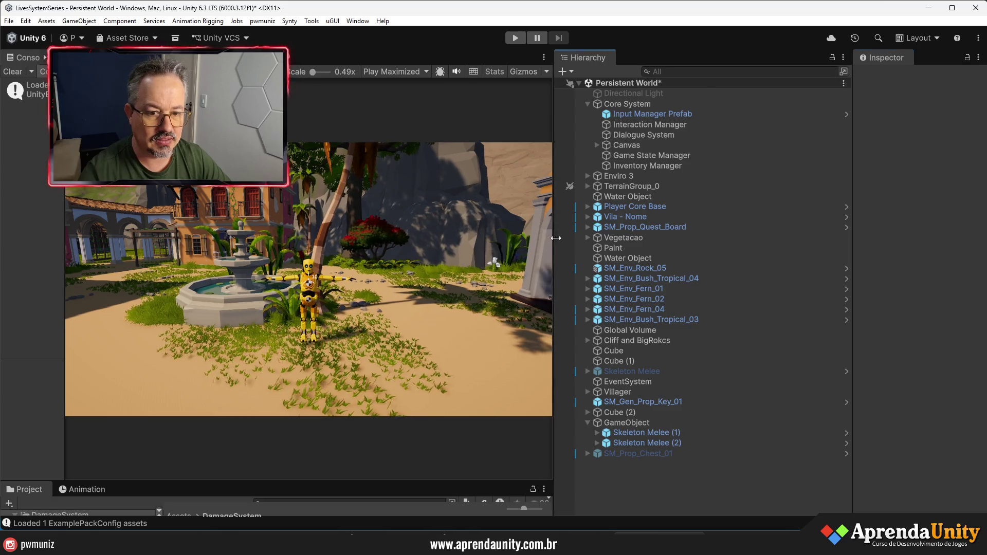
left_click_drag(552, 237, 716, 236)
left_click(514, 38)
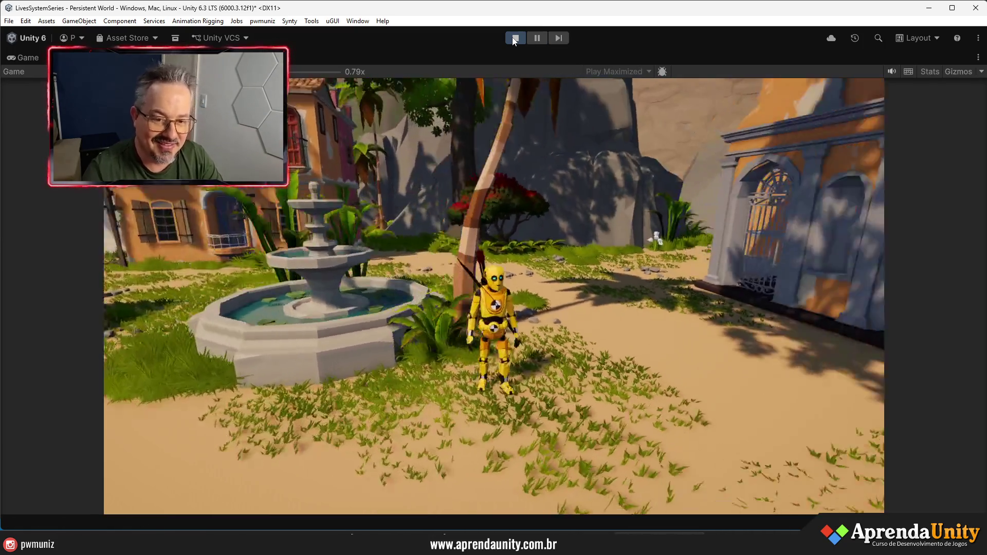
key("w")
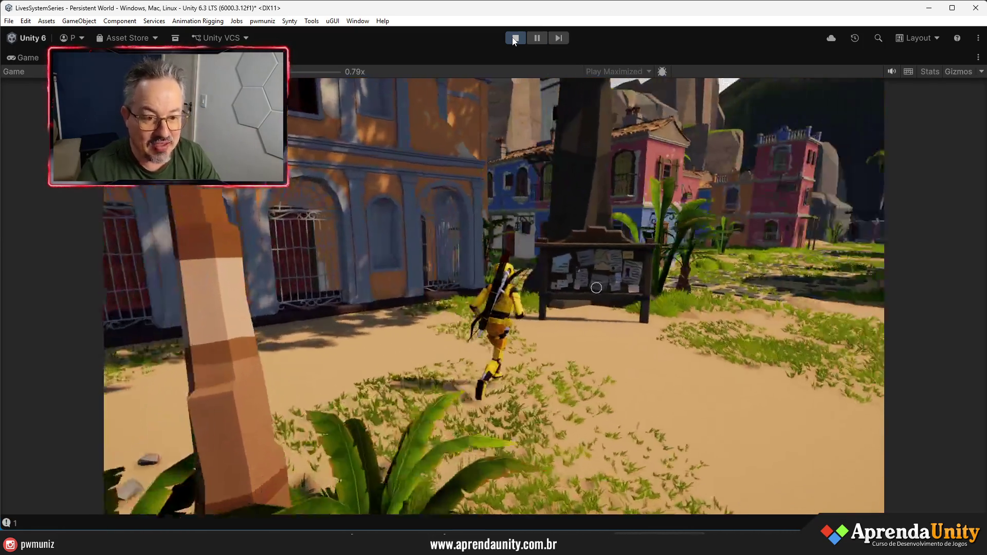
key("d")
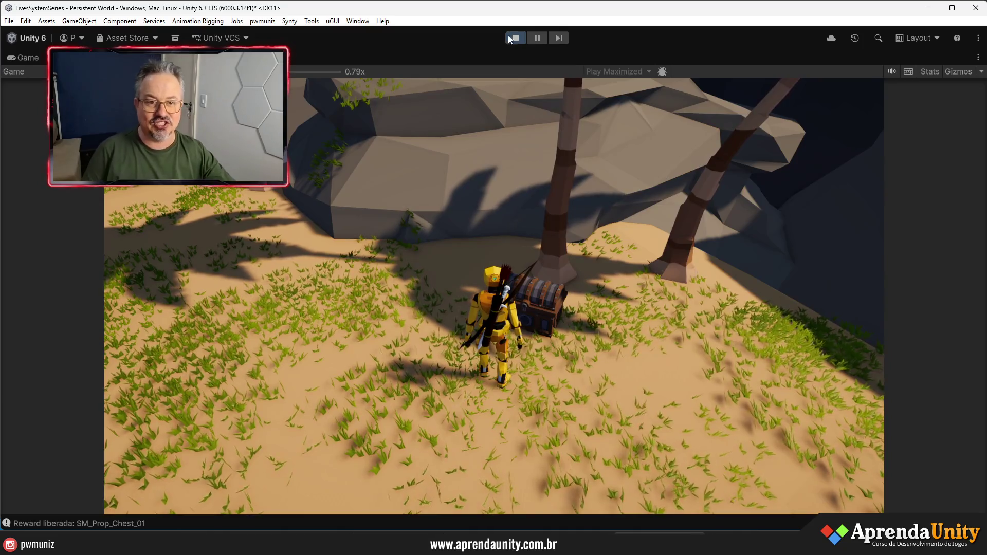
left_click(514, 39)
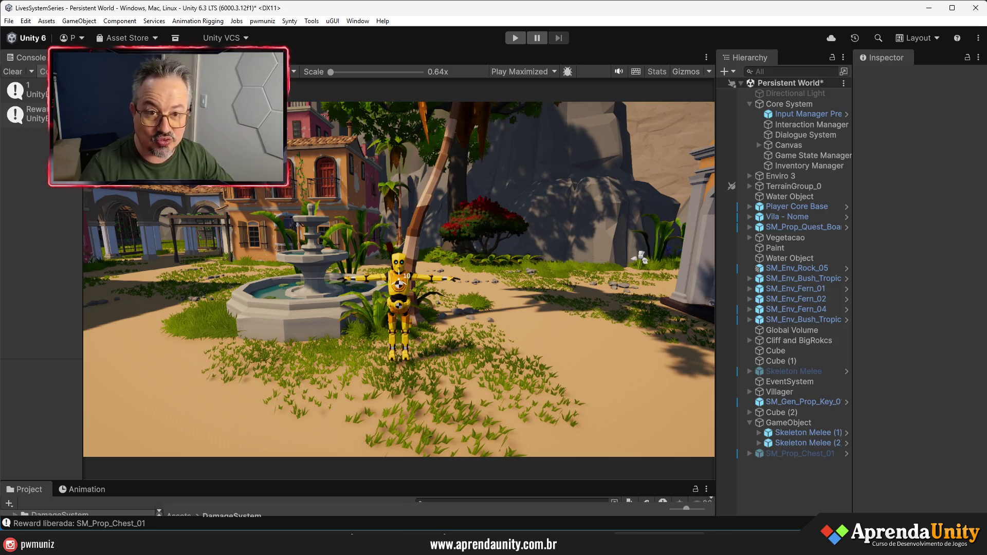
Step: Reactivate SM_Prop_Chest_01 in the Scene view and enlarge the Project assets panel
key("ctrl+1")
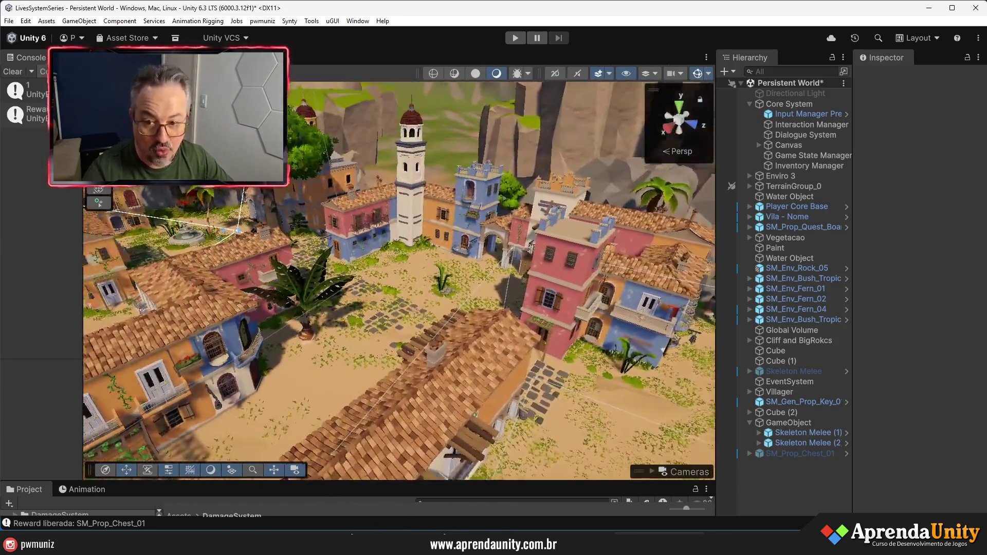
mouse_move(448, 223)
left_mouse_down()
mouse_move(446, 184)
mouse_move(558, 165)
left_mouse_up()
left_click(799, 453)
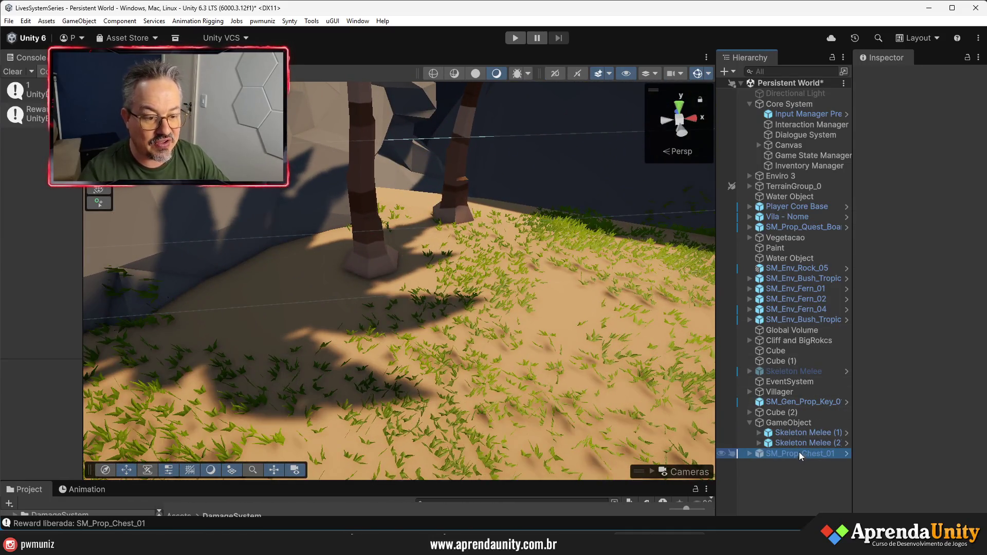
left_click(890, 78)
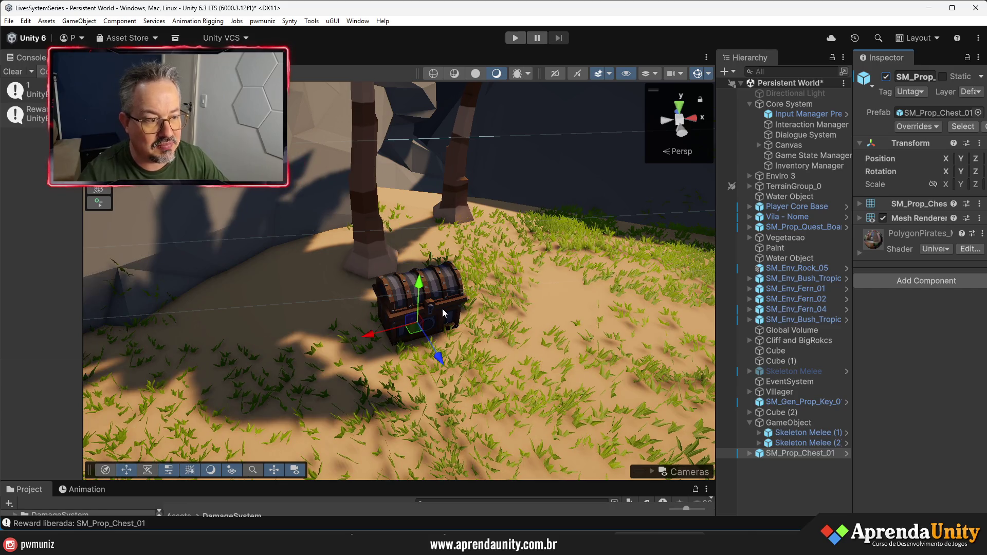
scroll(444, 312, "up", 5)
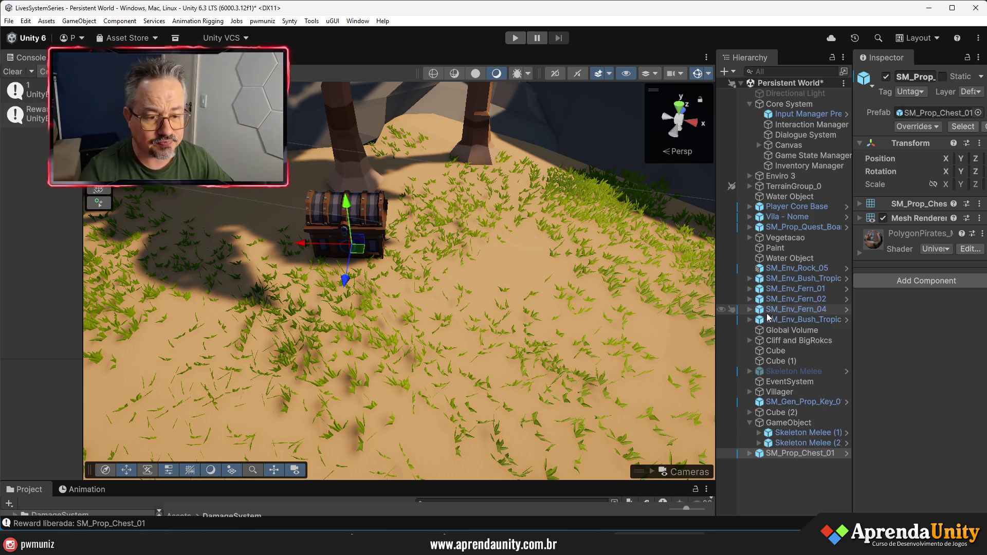
left_click_drag(411, 484, 412, 254)
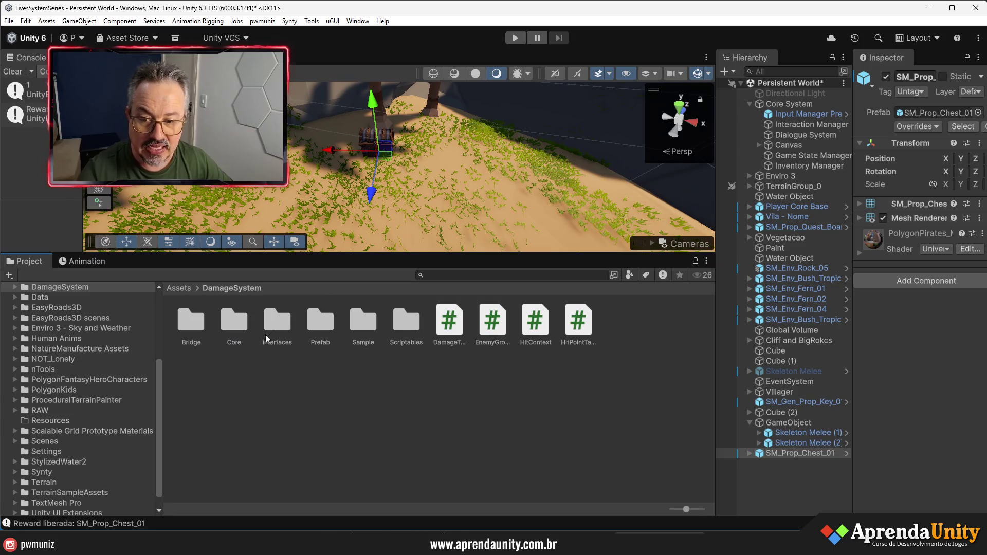
Step: In _Project/Interaction System/Objects, create a MonoBehaviour script named Bau
left_click_drag(683, 511, 671, 509)
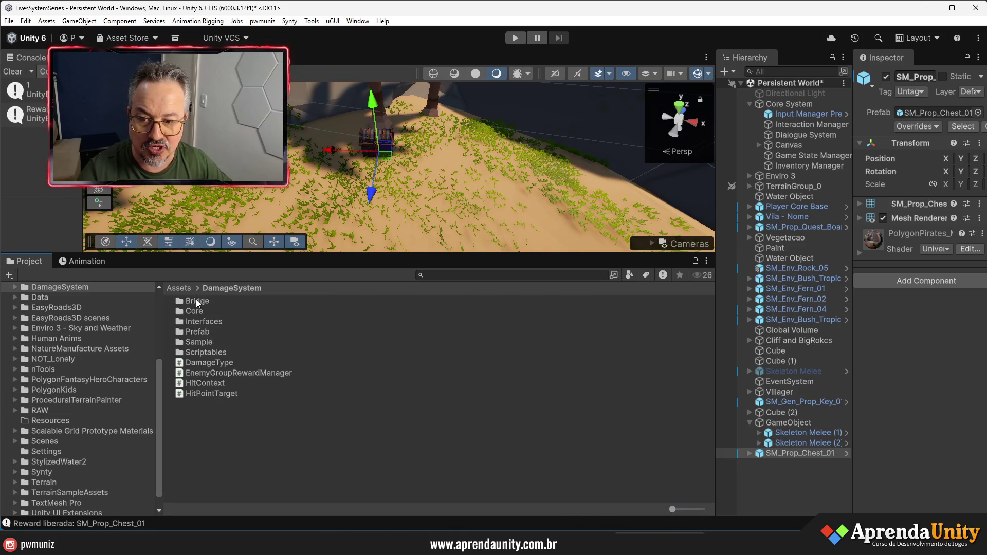
scroll(117, 350, "up", 5)
left_click(59, 391)
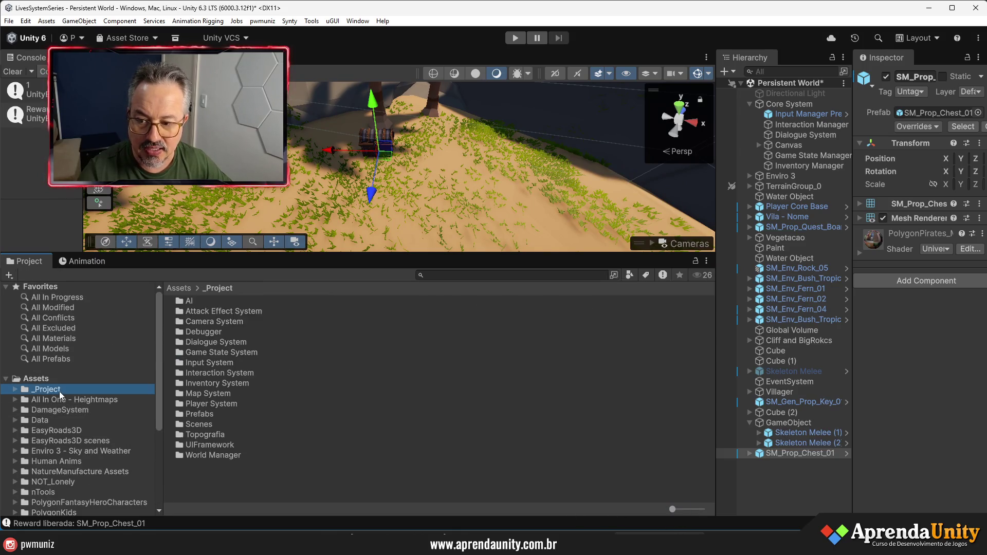
double_click(212, 373)
double_click(204, 301)
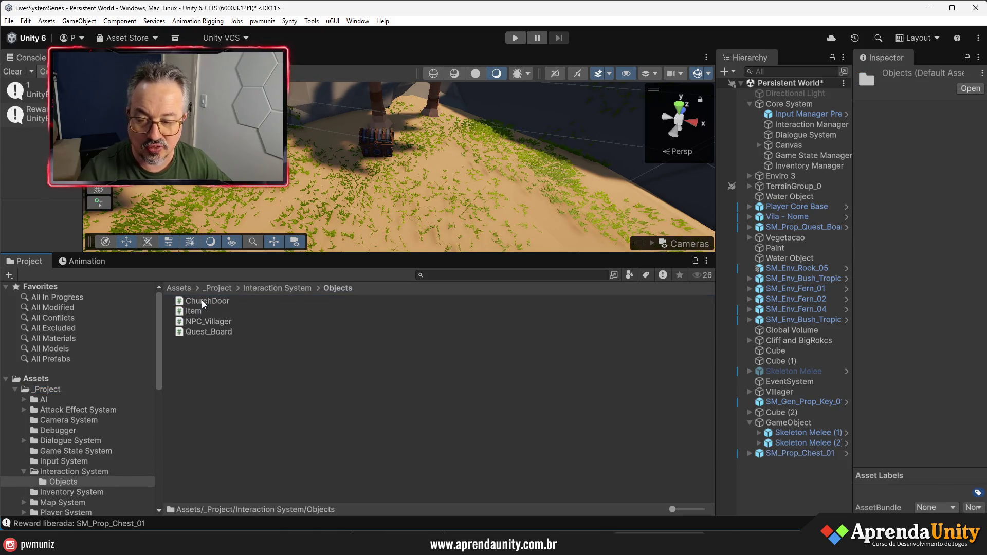
right_click(197, 367)
mouse_move(337, 72)
left_click(402, 96)
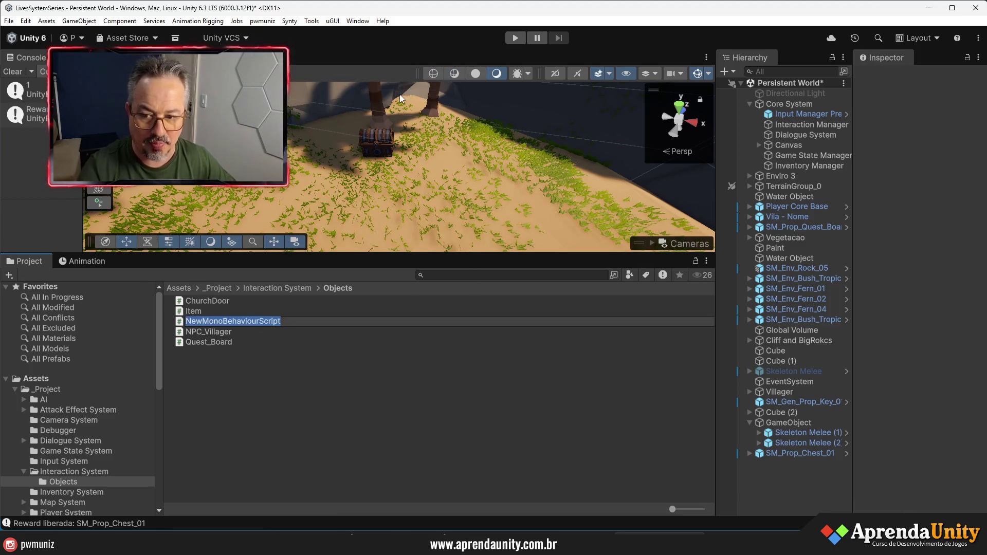
type("Bau")
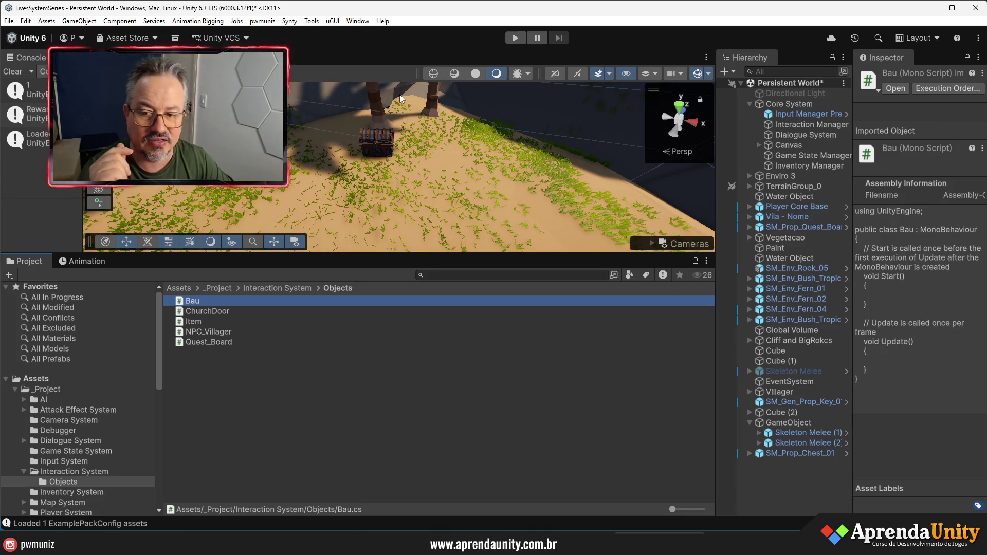
Step: Open Bau.cs, add a new using line, and delete the template Start and Update methods
double_click(199, 300)
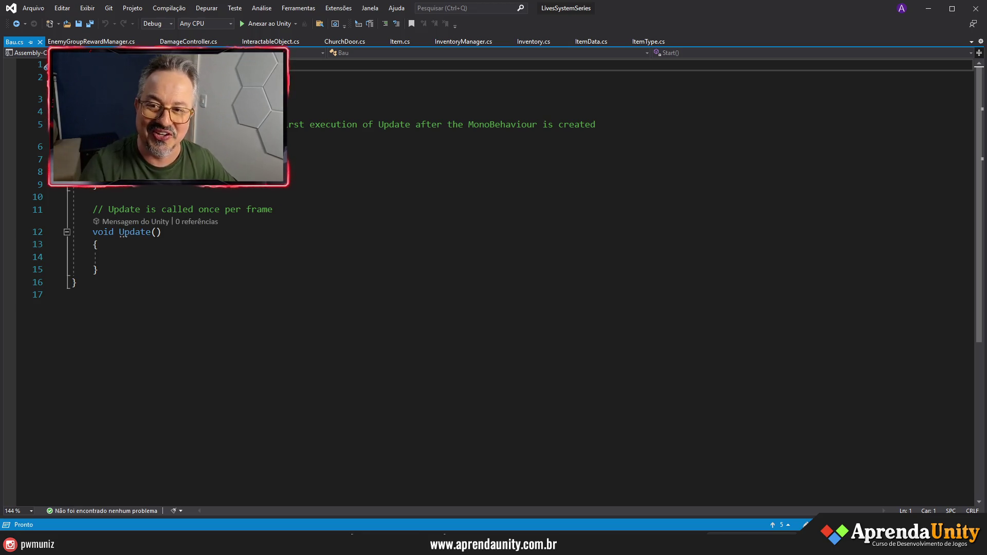
left_click(72, 77)
key("Return")
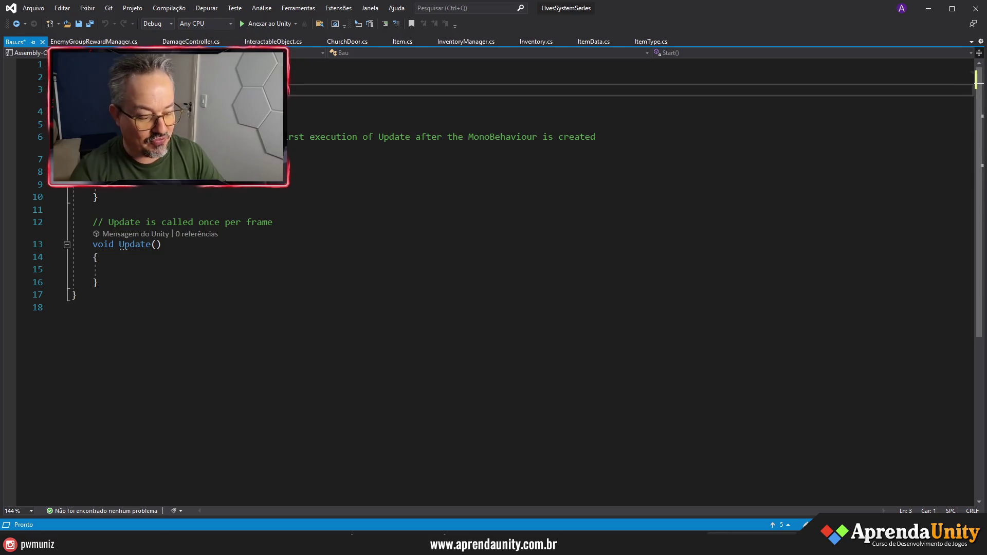
type("nityEng")
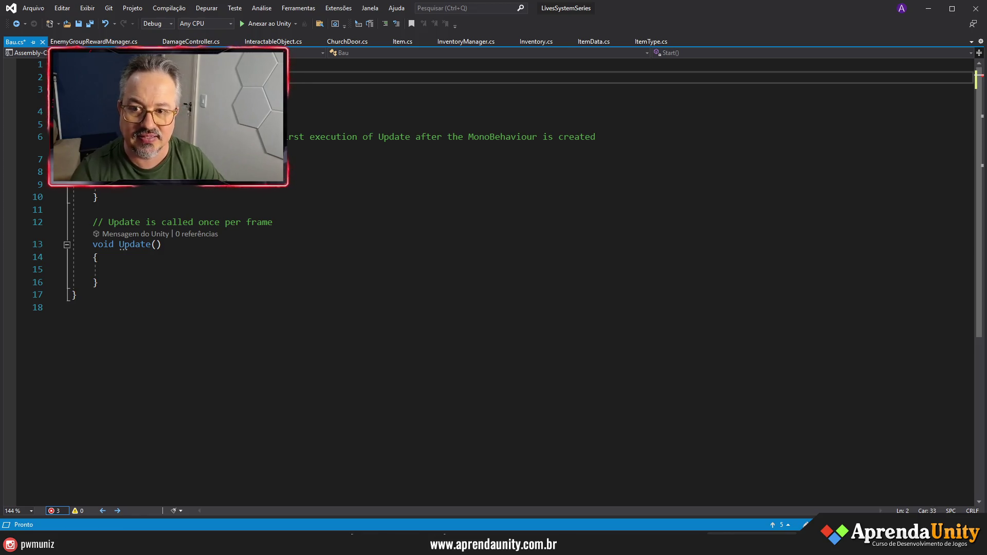
mouse_move(88, 136)
left_mouse_down()
mouse_move(82, 280)
mouse_move(49, 282)
left_mouse_up()
key("Delete")
Step: Make the Bau class implement IInteractable and bring up Item.cs
left_click(232, 112)
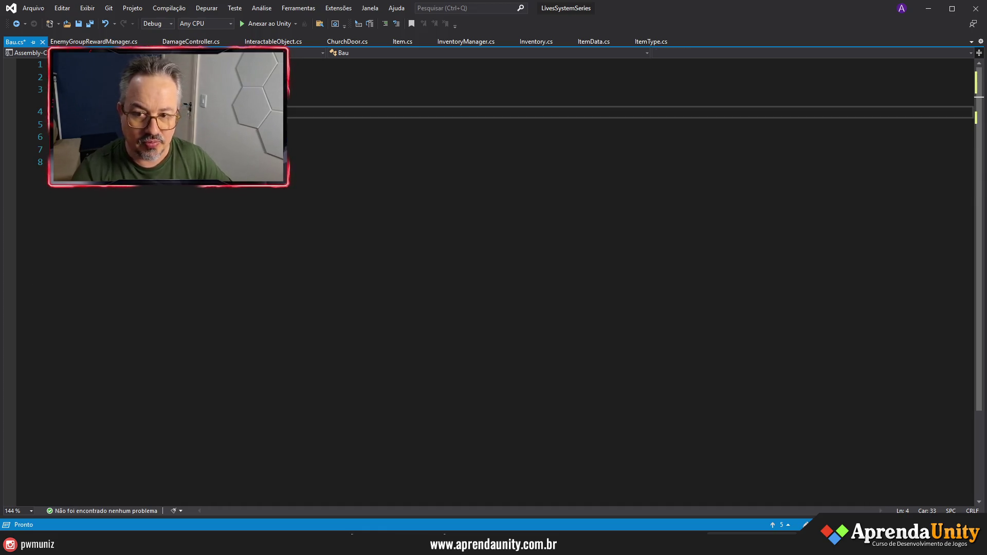
type("IInteractable")
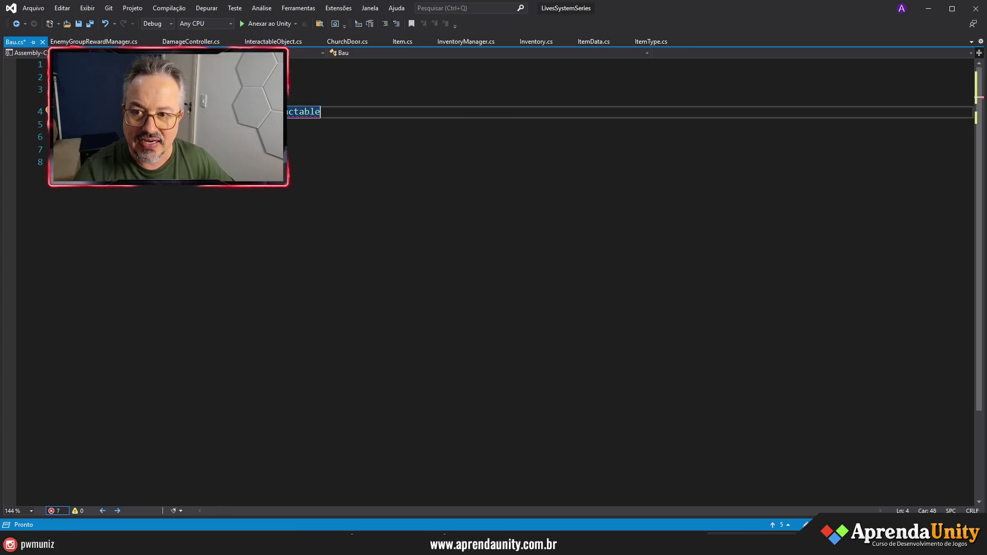
left_click(396, 43)
scroll(494, 278, "up", 7)
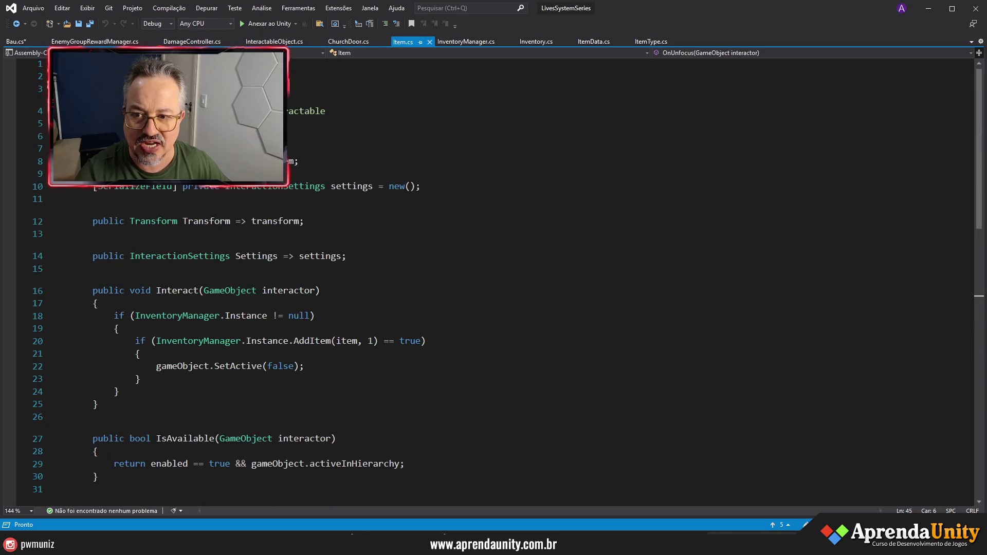
Step: Copy Item.cs's interaction members into the Bau class and save Bau.cs
mouse_move(299, 162)
left_mouse_down()
mouse_move(350, 268)
mouse_move(206, 502)
mouse_move(334, 211)
mouse_move(125, 355)
mouse_move(130, 393)
left_mouse_up()
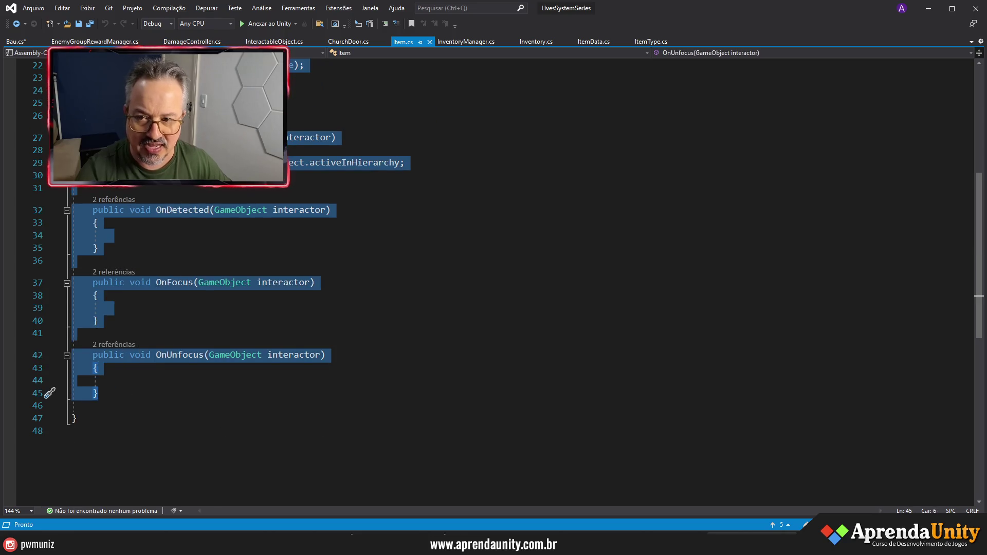
left_click(22, 43)
left_click(240, 137)
key("ctrl+v")
key("ctrl+s")
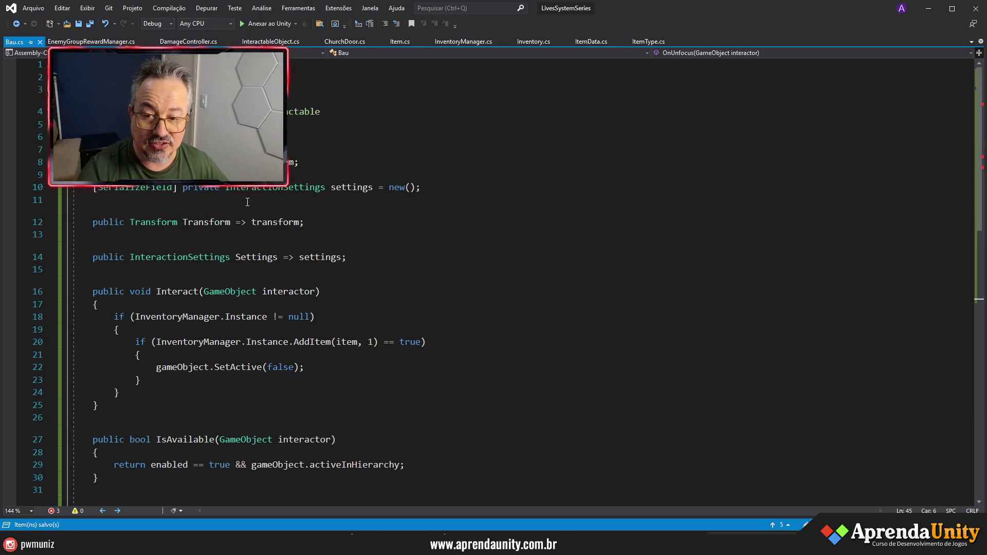
Step: Remove the inventory if-block from Bau's Interact method
left_click_drag(298, 162, 102, 163)
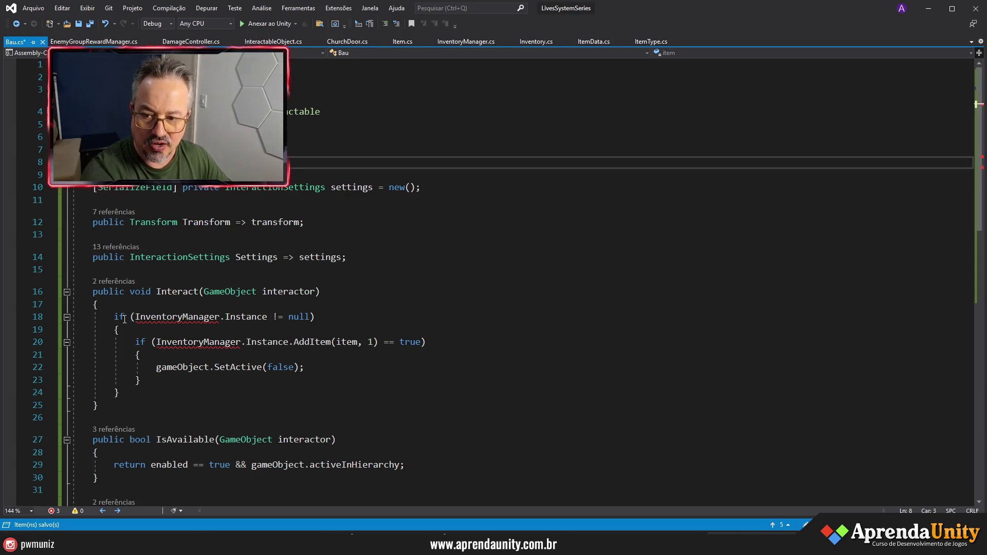
mouse_move(114, 317)
left_mouse_down()
mouse_move(123, 381)
mouse_move(161, 389)
left_mouse_up()
key("Delete")
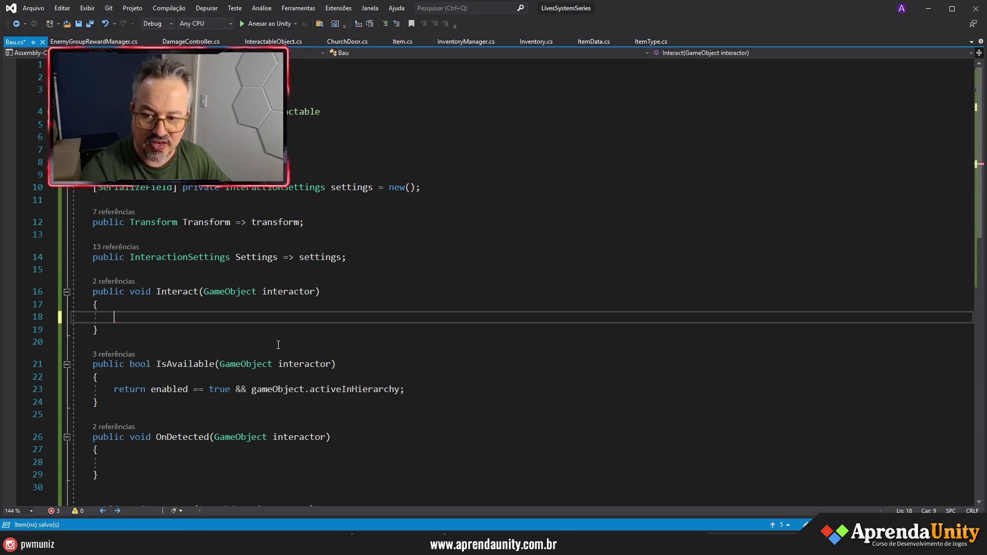
Step: Add a [SerializeField] private bool isAvailable = false field on line 7
left_click(92, 149)
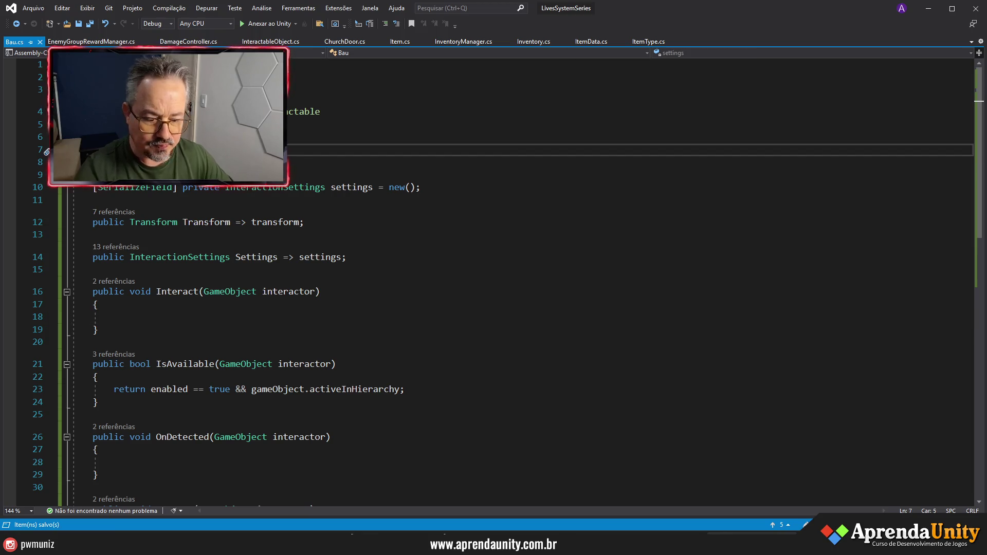
type("[Ser")
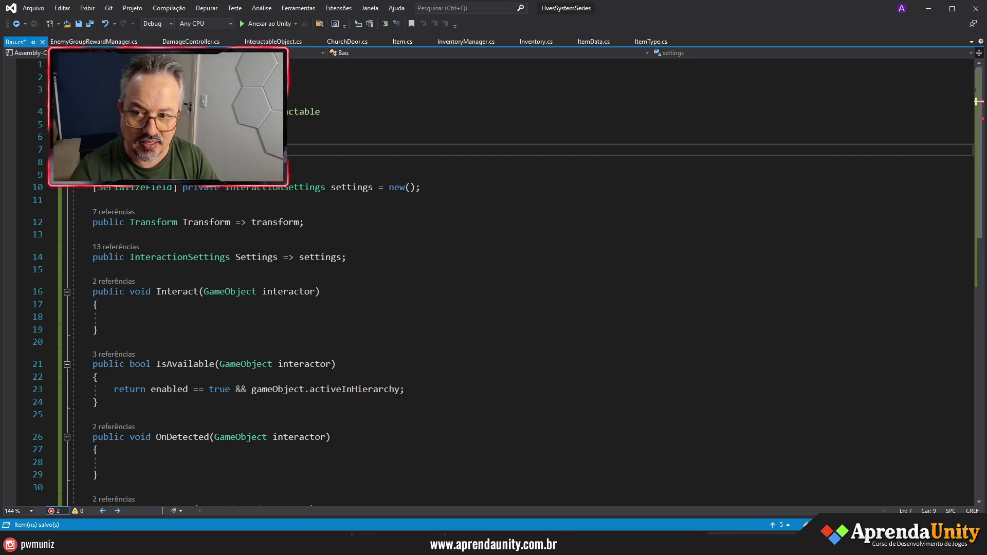
type("[SerializeField] ")
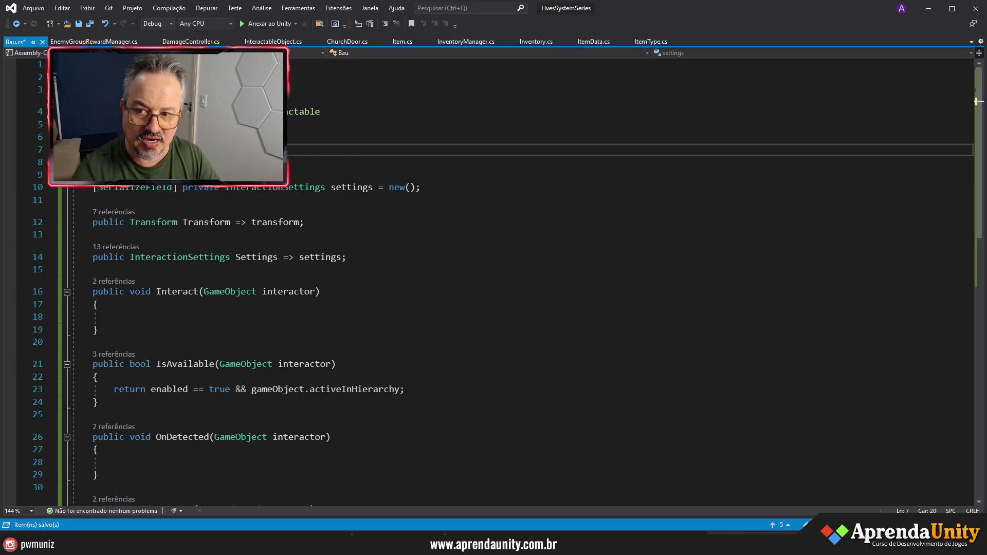
type("private Inven")
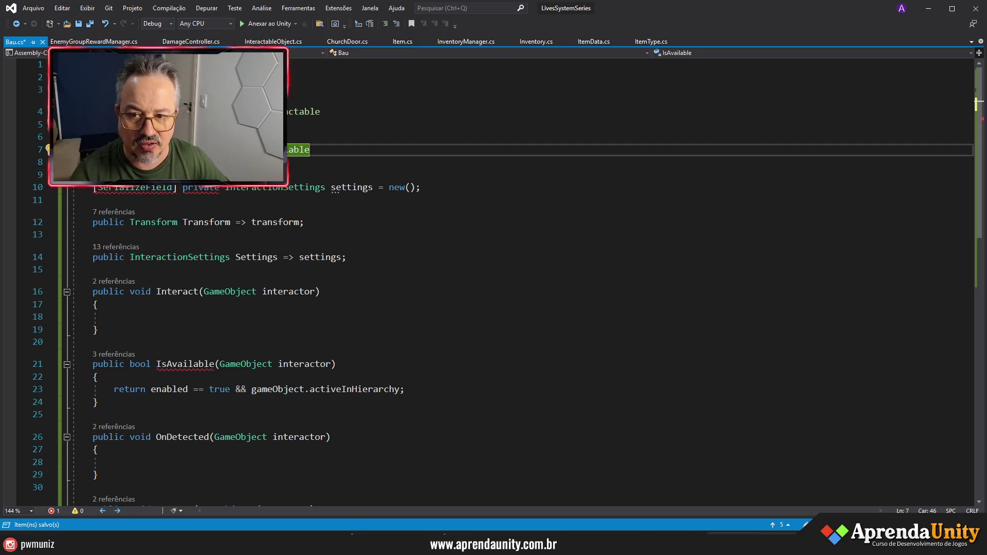
key("ctrl+z")
type("a")
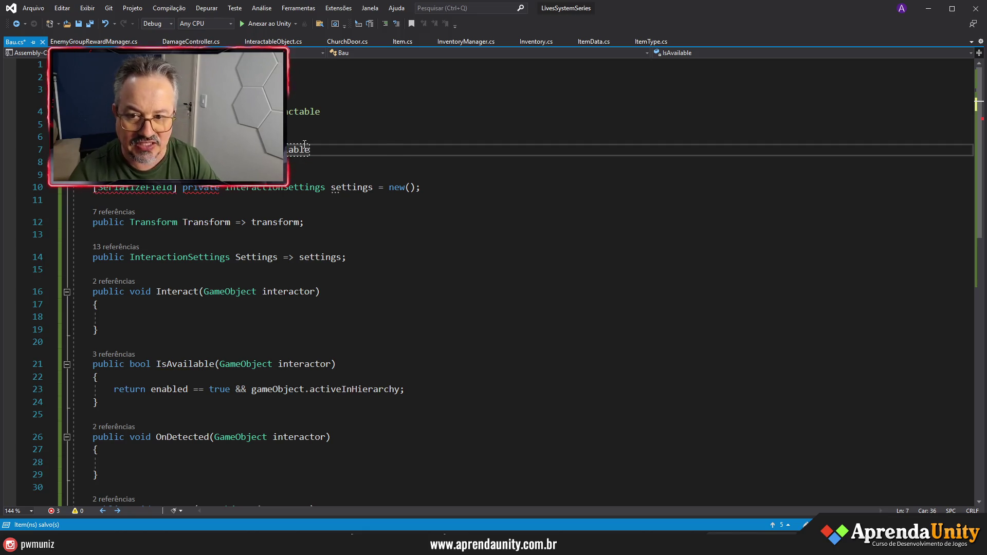
type("alse;")
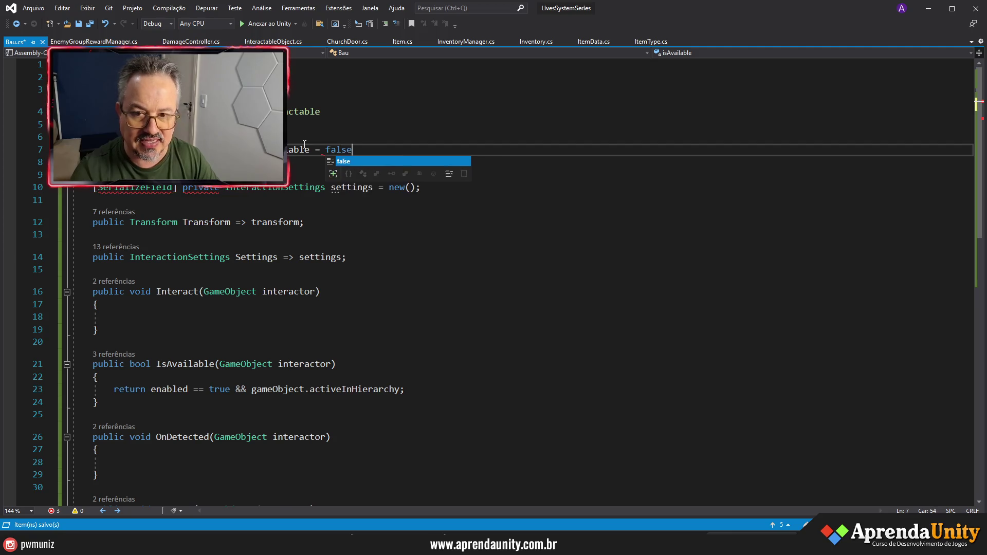
Step: Append && isAvailable == true to IsAvailable's return statement and save
double_click(297, 150)
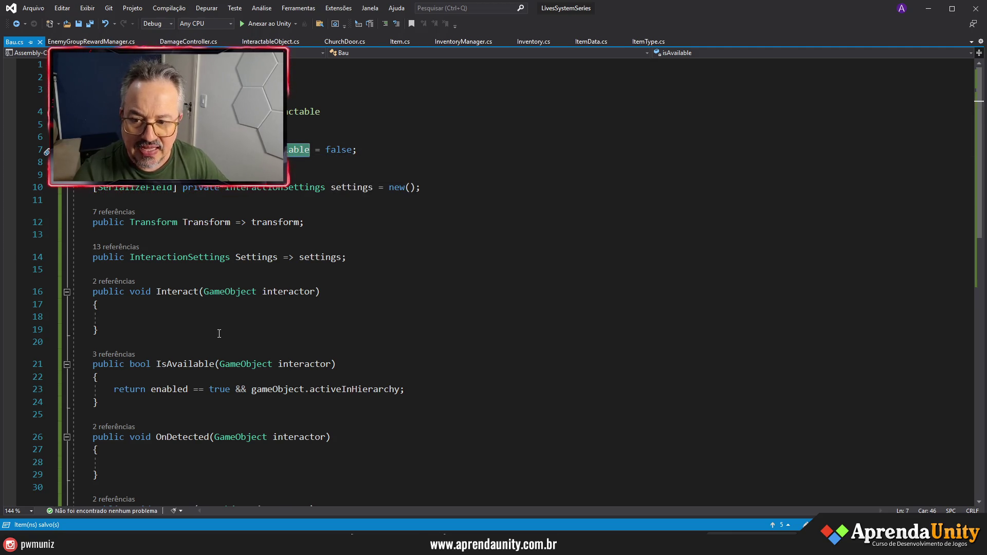
scroll(220, 345, "down", 2)
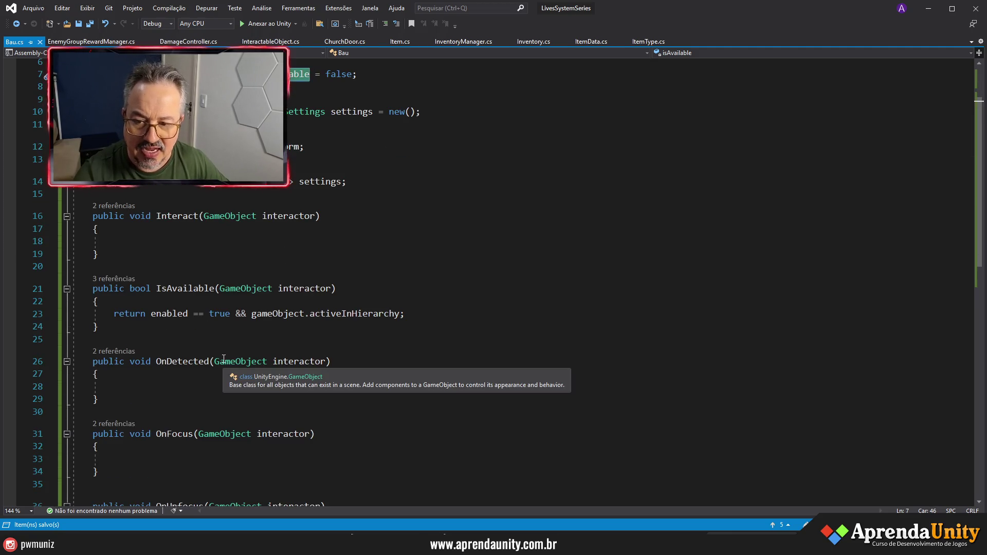
left_click(400, 313)
type("&& ")
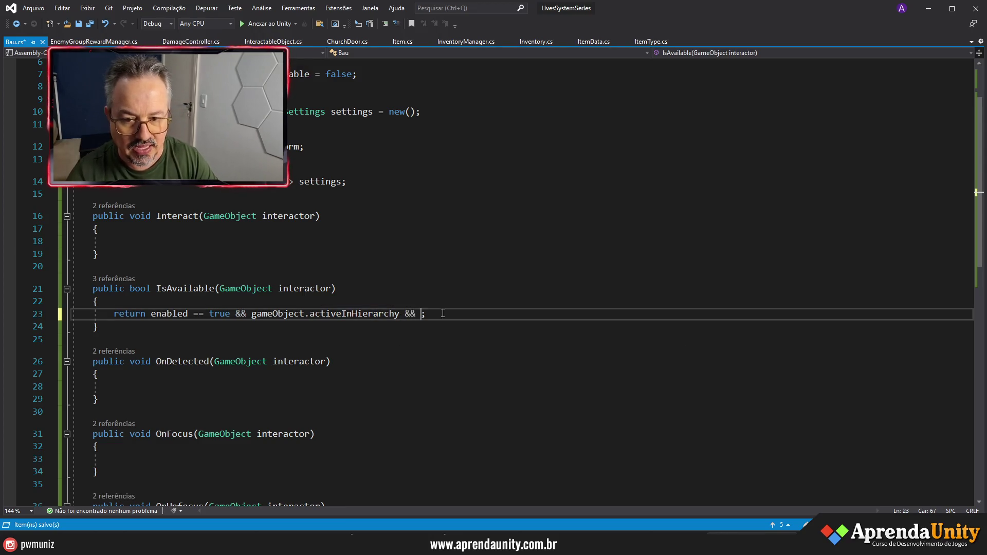
type("isAvailable")
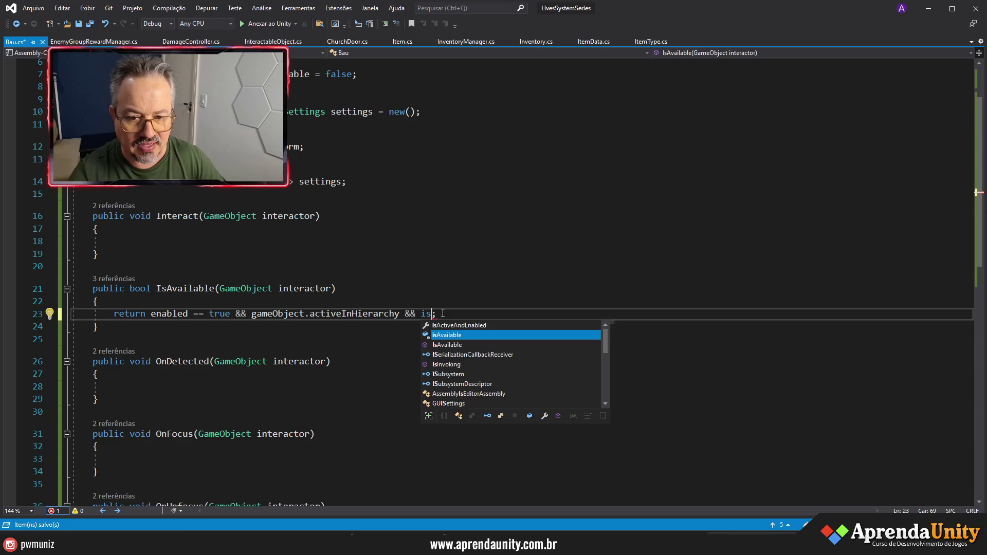
key("Tab")
type("== true")
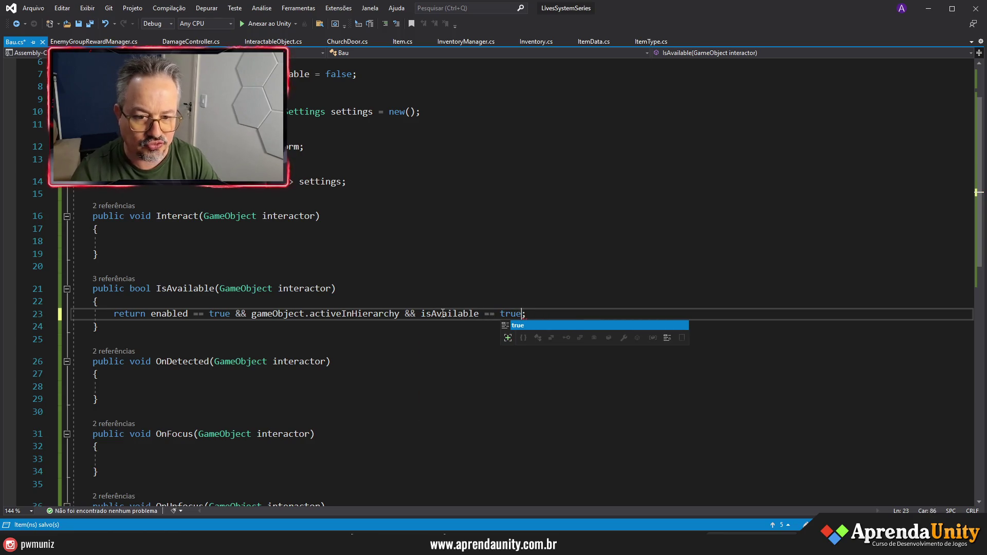
key("ctrl+s")
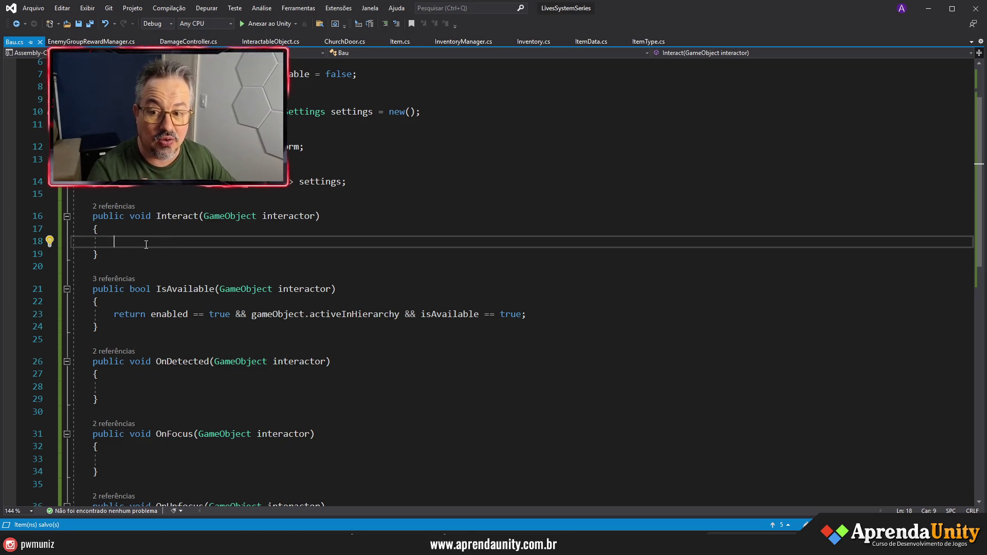
Step: Make Interact log Debug.Log("Baú foi aberto") with the accented ú, then save Bau.cs
type("Debug")
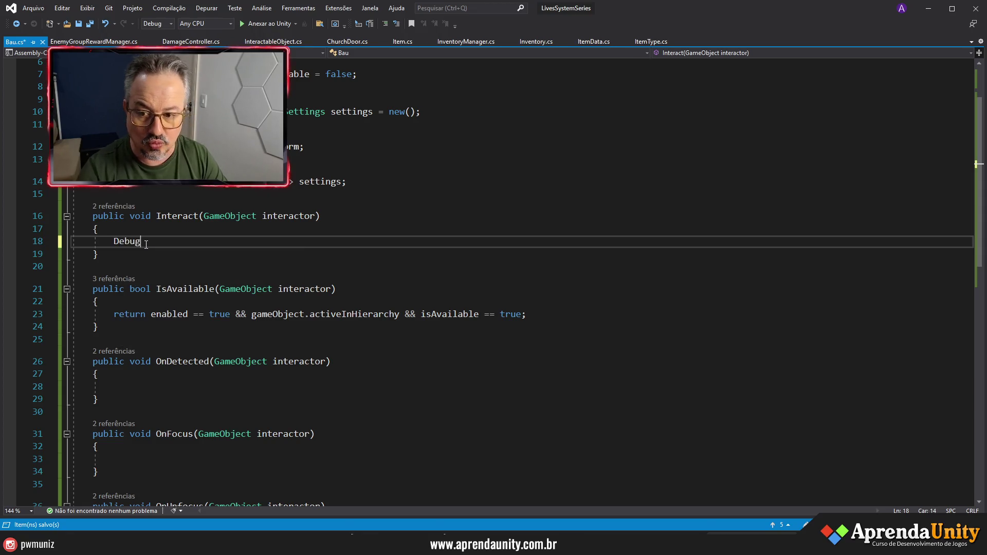
type(".Log(\"")
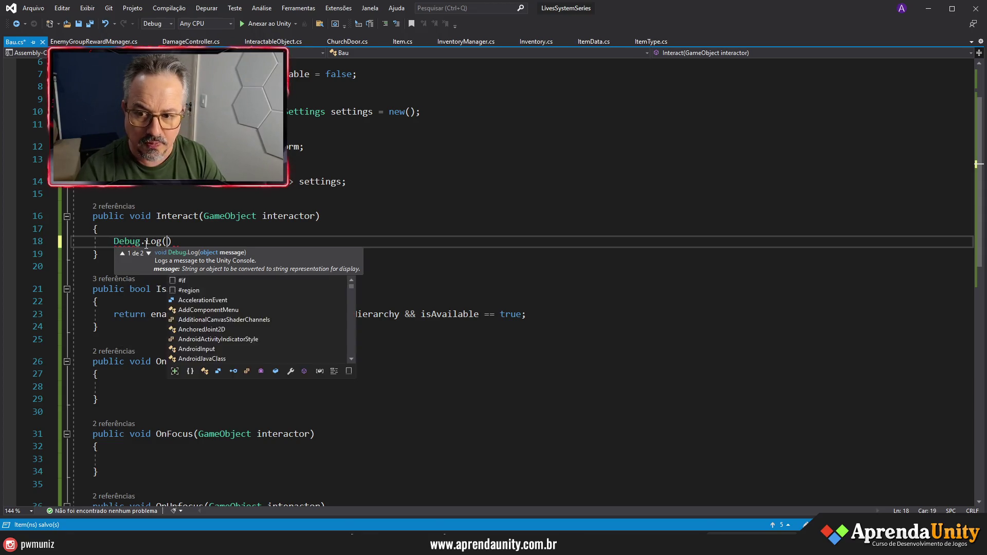
type("Bau foi ")
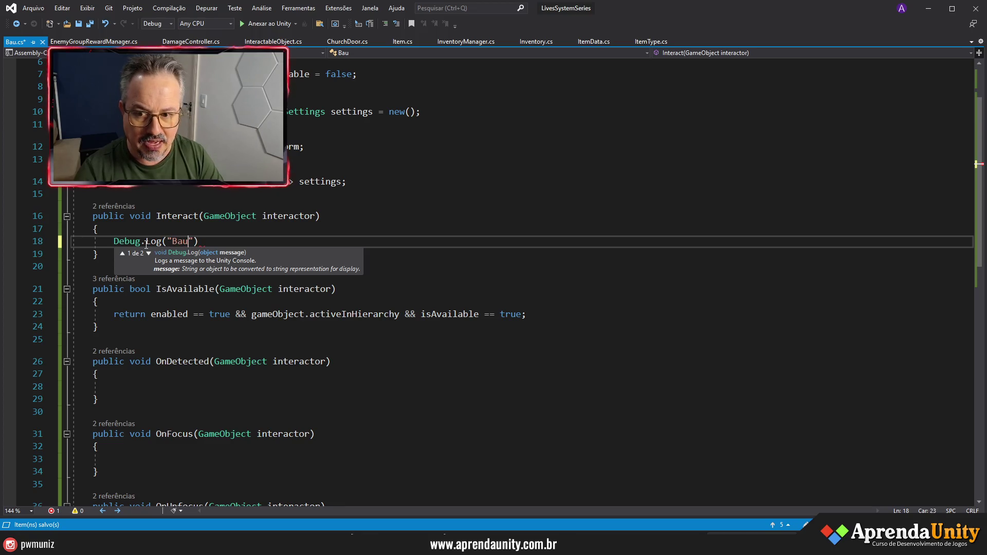
type("aberto")
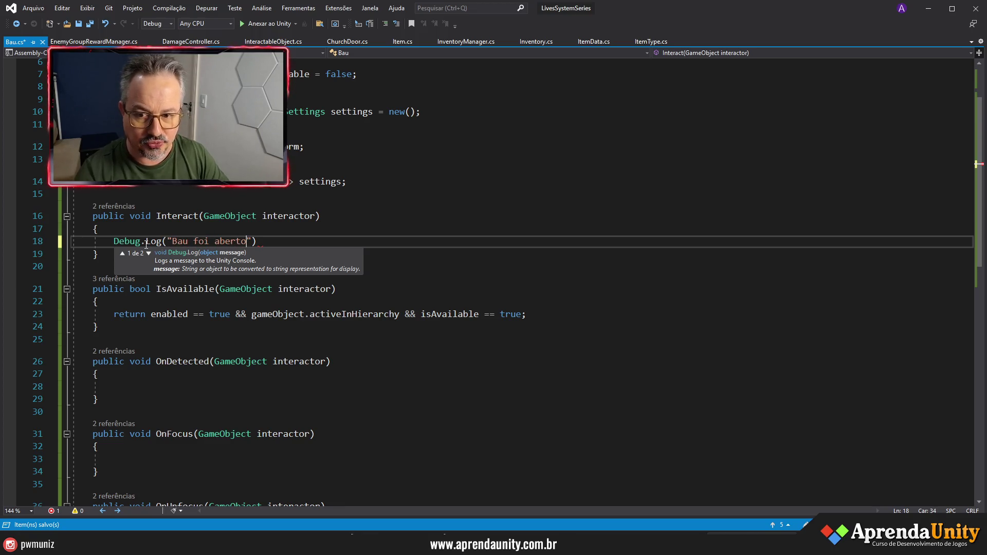
type("\");")
key("Left")
key("Left")
key("Left")
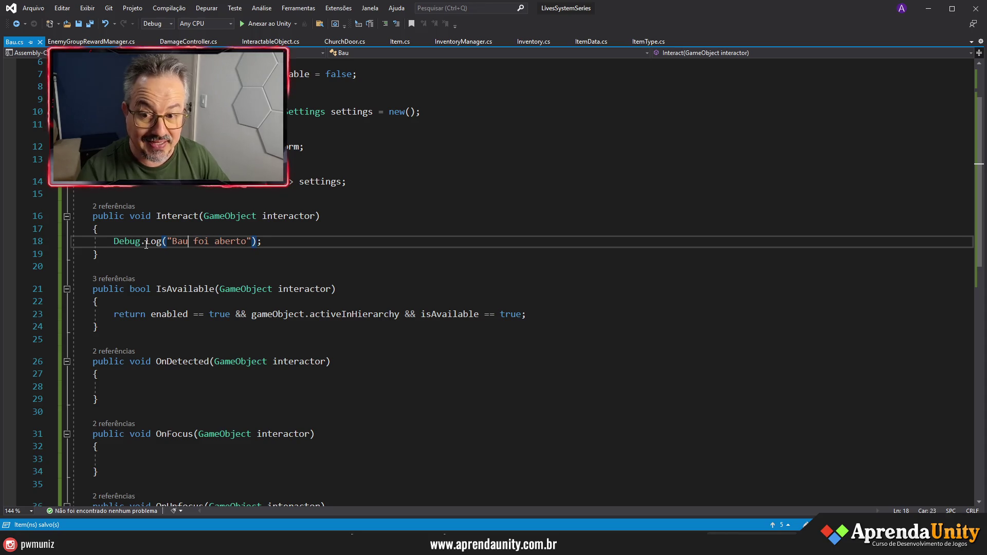
key("BackSpace")
type("ú")
key("BackSpace")
type("ú")
key("ctrl+s")
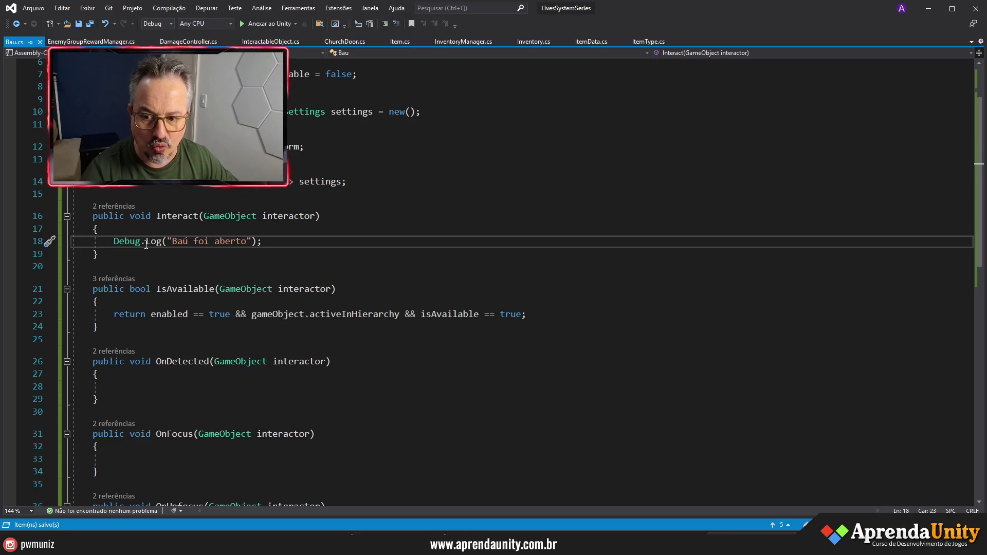
Step: Review the script, then bring up File Explorer showing the SystemSeries .unitypackage files
scroll(312, 235, "down", 2)
scroll(313, 236, "up", 4)
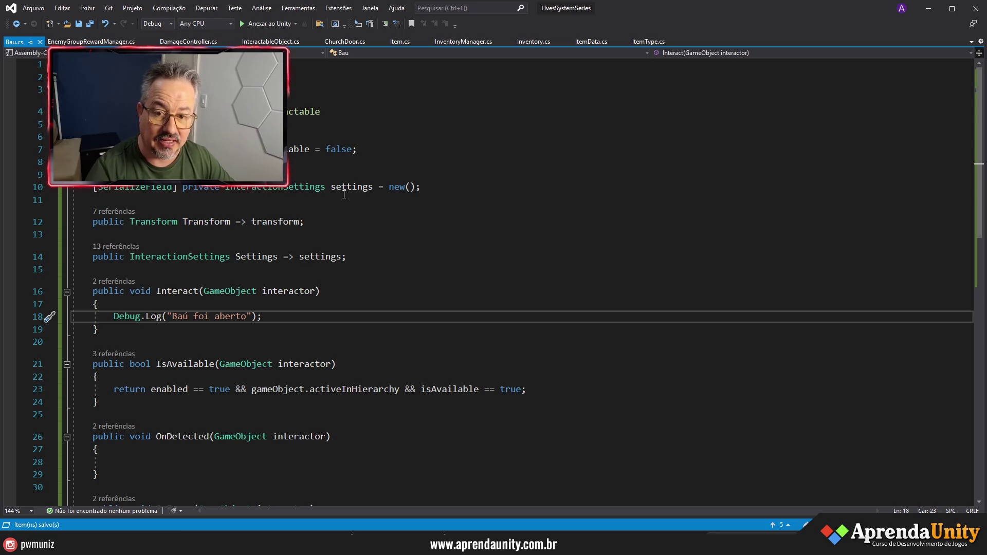
mouse_move(305, 154)
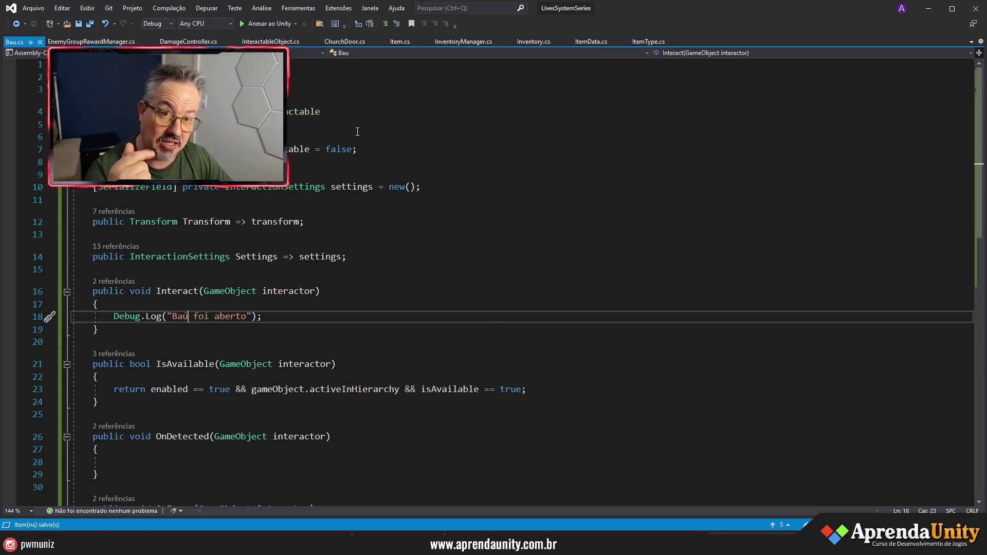
mouse_move(337, 155)
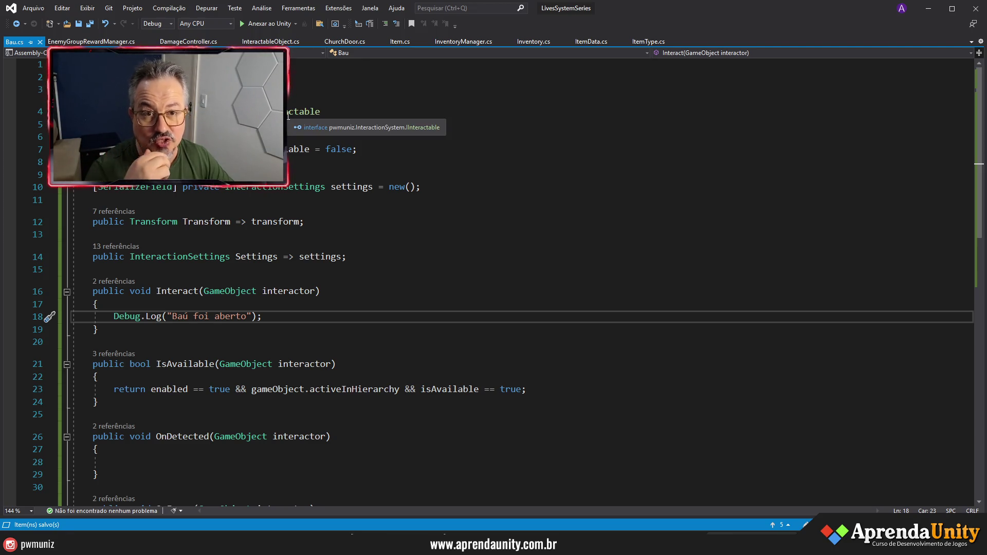
left_click(565, 535)
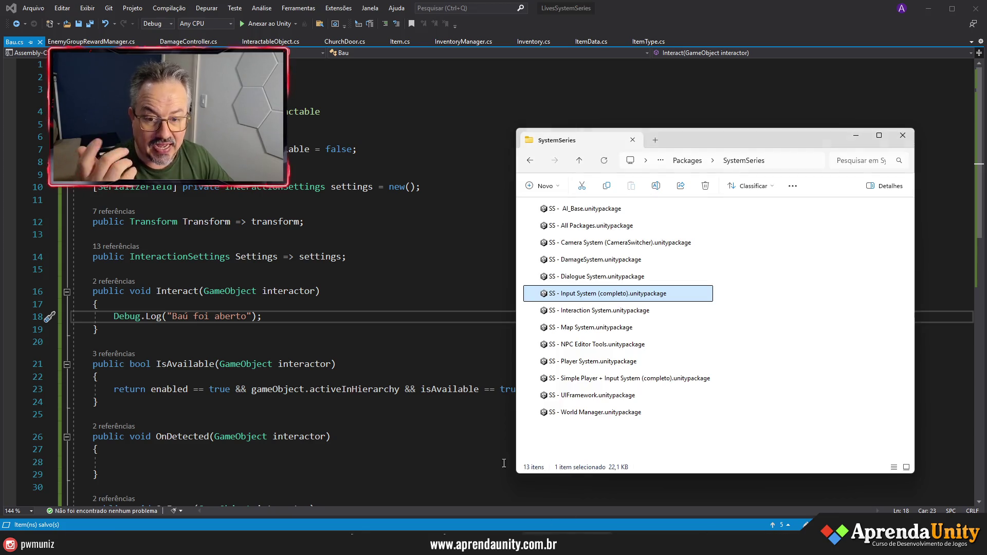
Step: Return to the recompiled Unity editor and open the Dialogue System folder's contents
left_click(566, 534)
left_click(661, 535)
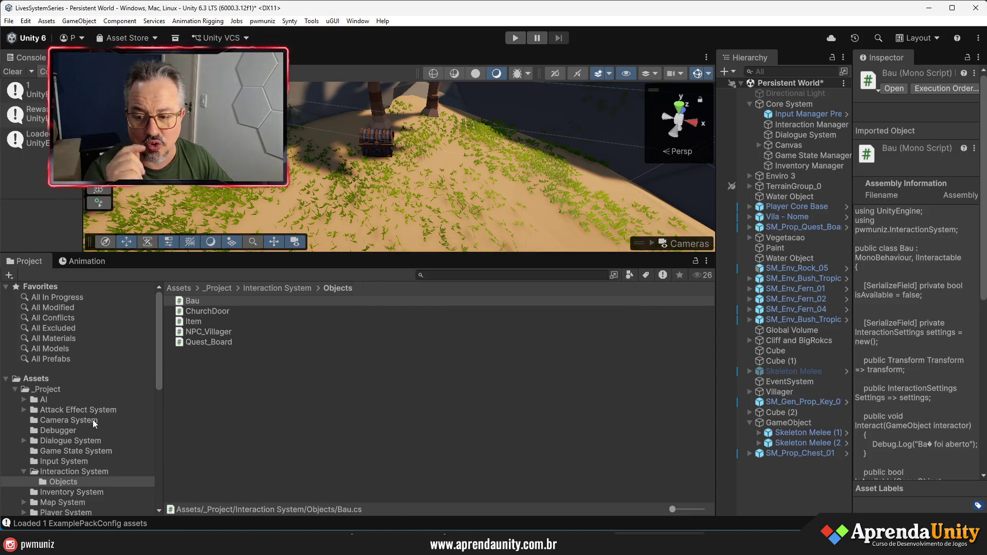
left_click(72, 441)
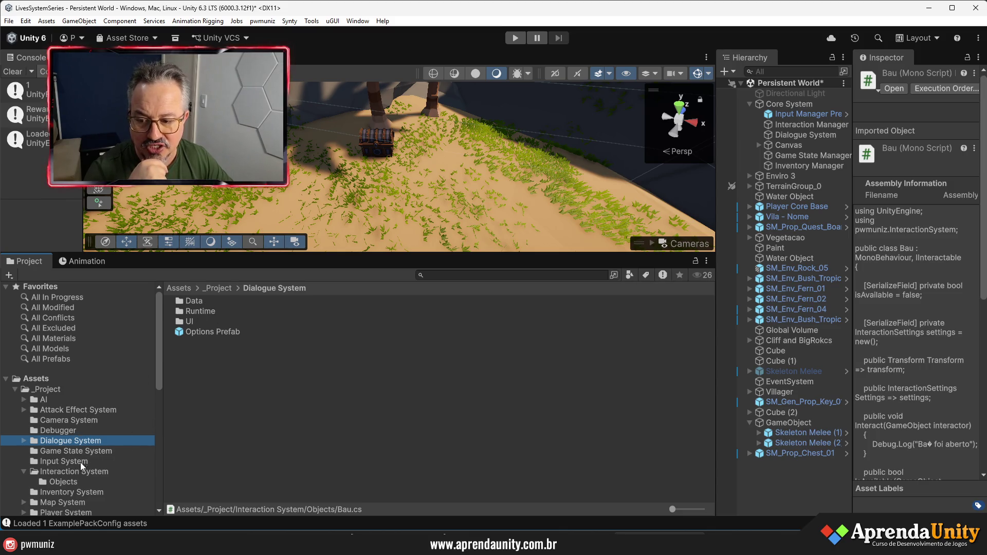
Step: Browse the _Project folders, including Debugger, Player System's Code and Input System
scroll(77, 481, "down", 2)
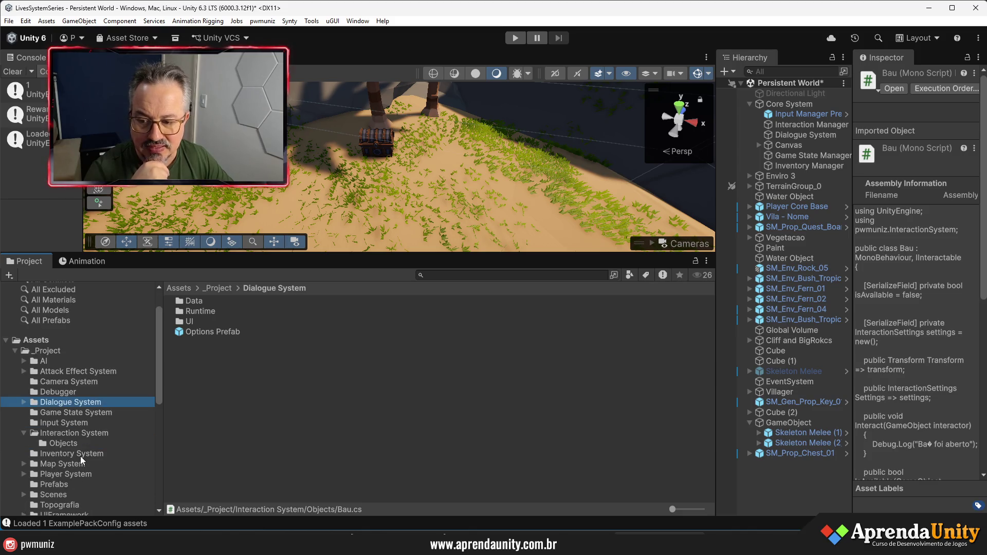
scroll(72, 497, "down", 2)
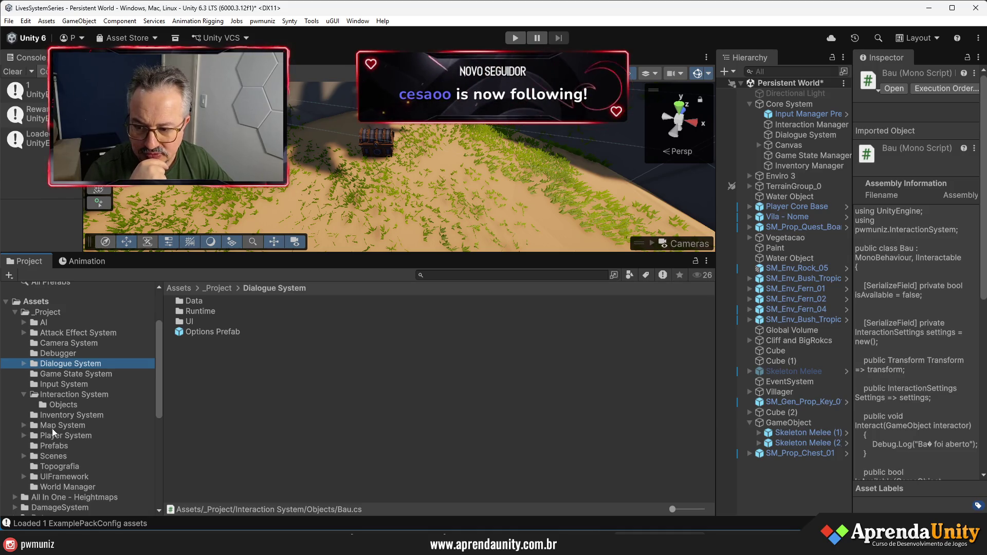
left_click(67, 354)
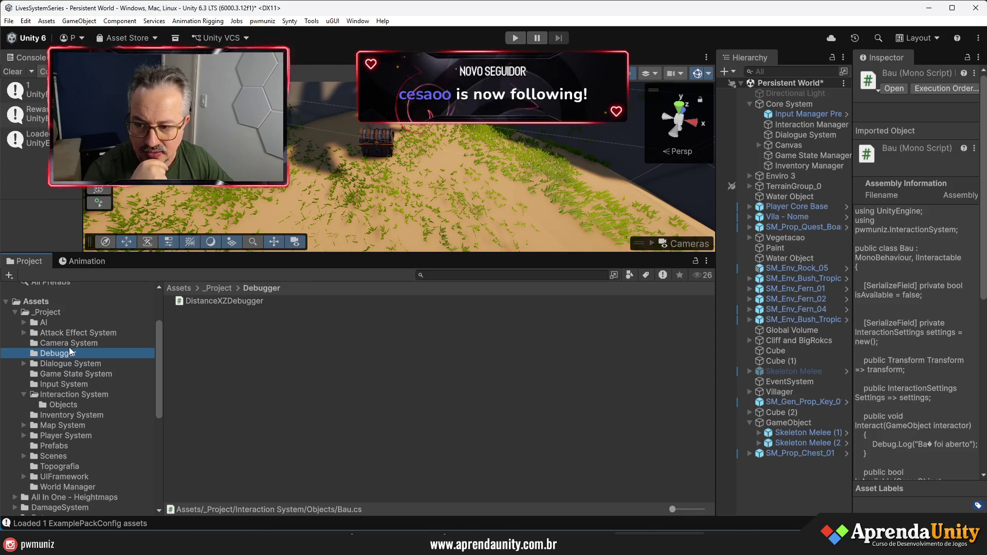
left_click(49, 313)
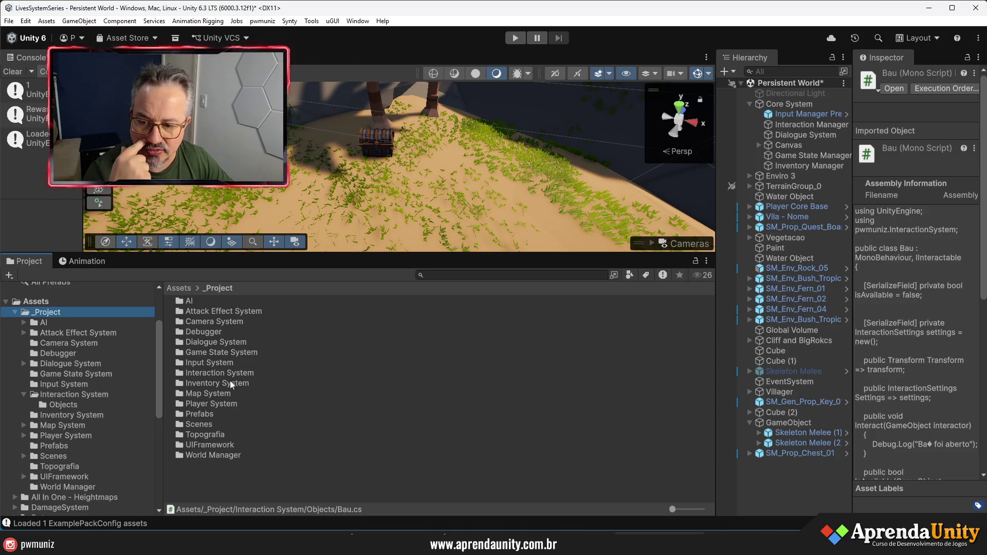
double_click(194, 404)
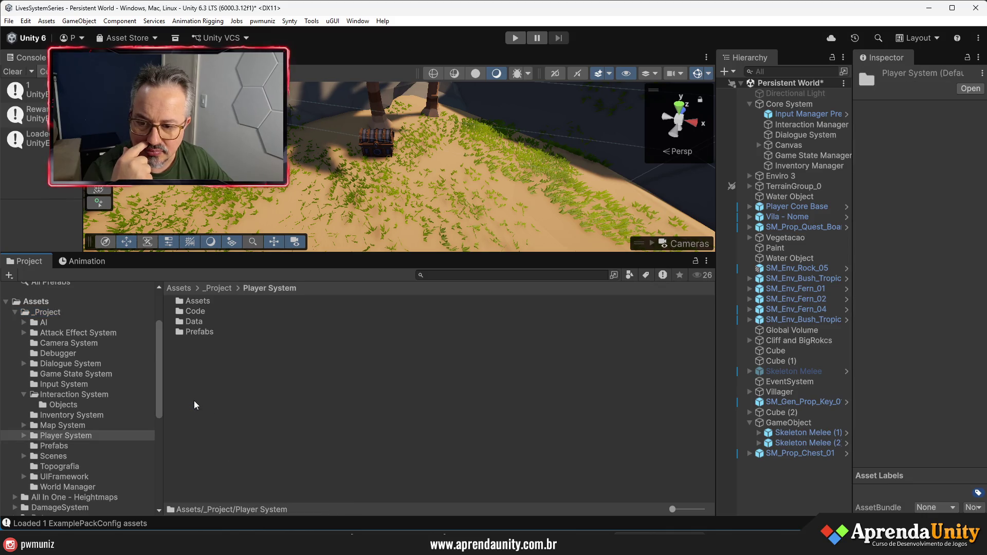
double_click(197, 311)
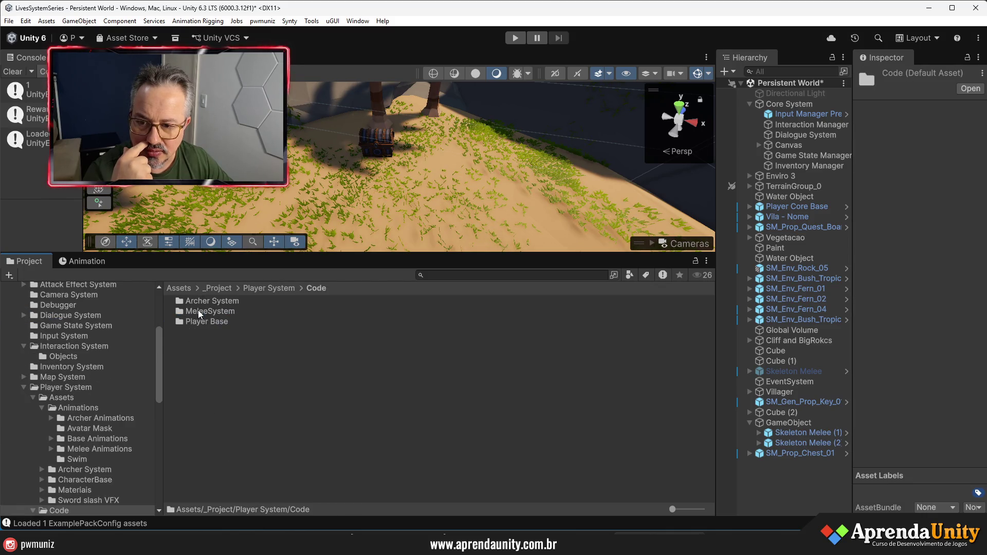
left_click(26, 339)
left_click(23, 387)
Step: Search assets for 'damage', locate Skeleton Melee (1)'s DamageController script, and go to the DamageSystem folder
left_click(466, 275)
type("dama")
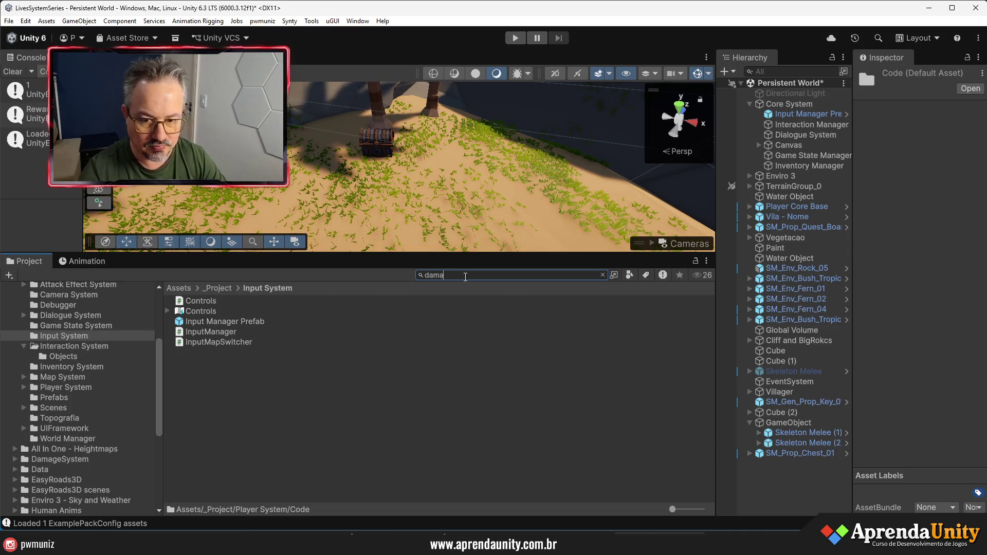
type("ge")
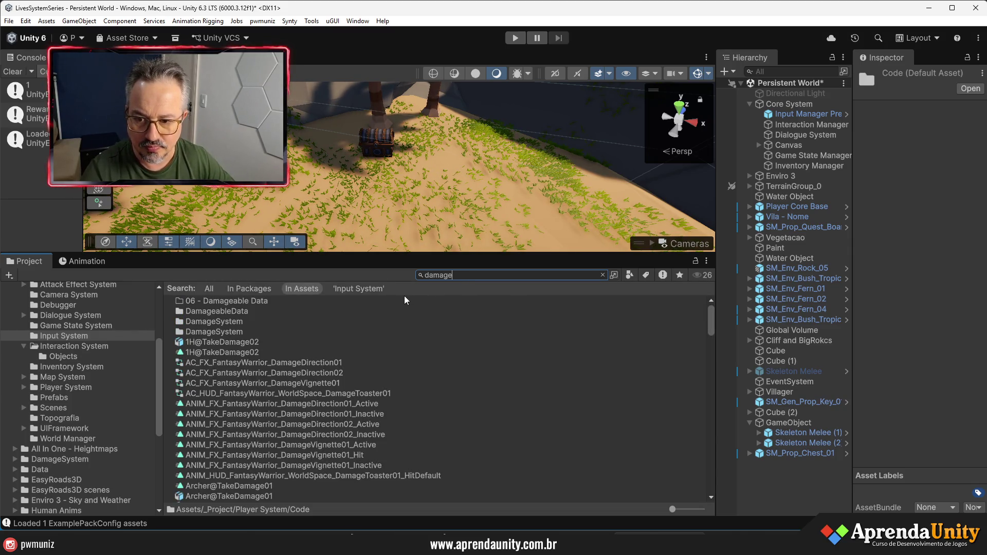
key("Escape")
left_click(808, 433)
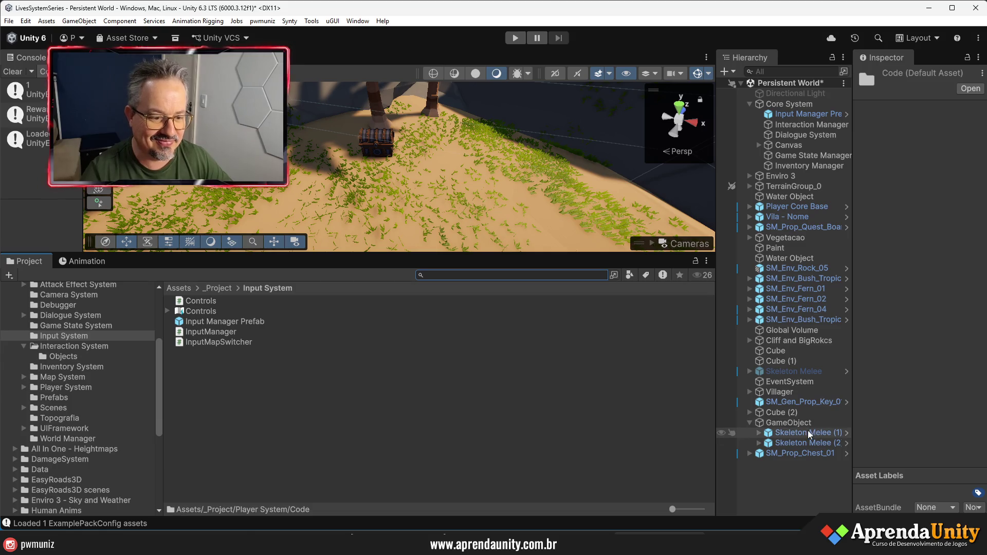
left_click(960, 306)
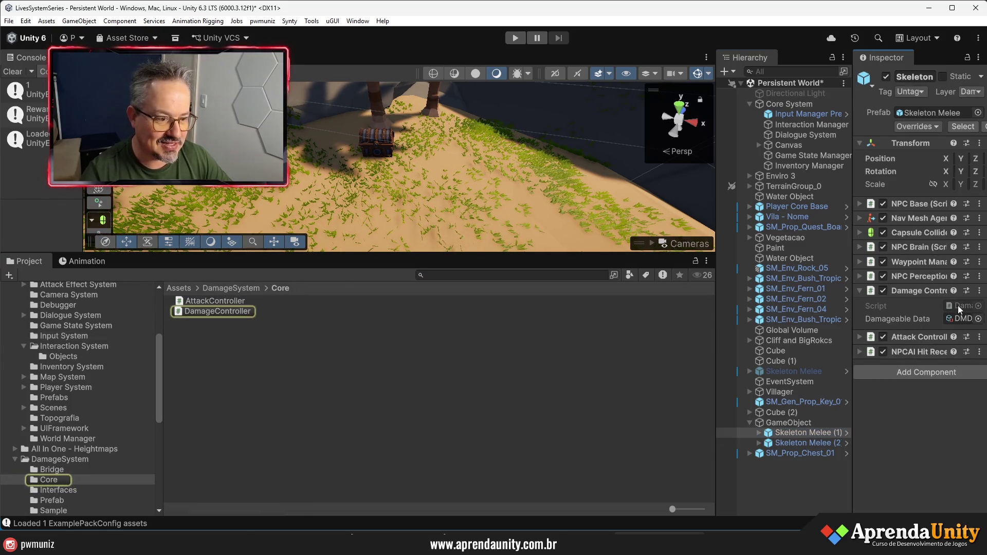
left_click(247, 288)
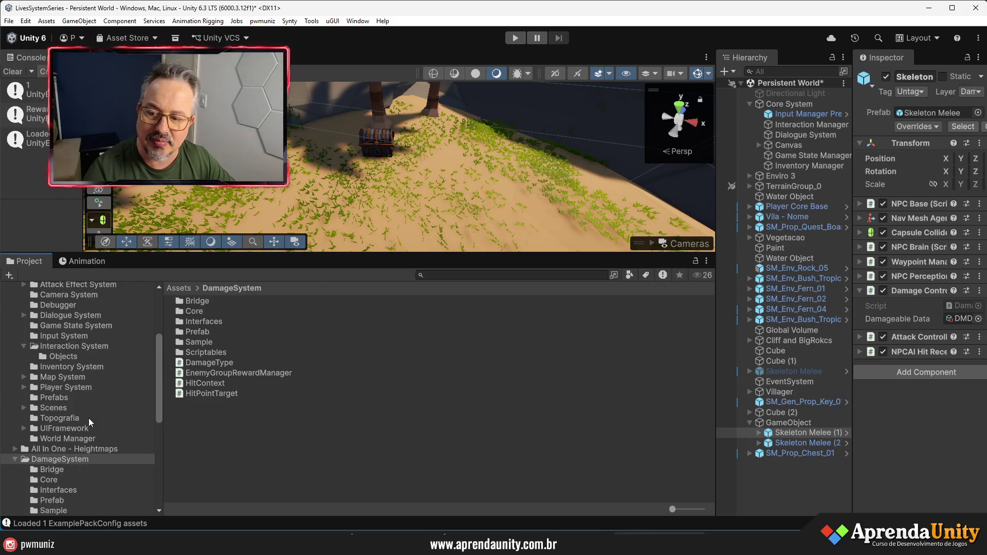
scroll(52, 371, "up", 4)
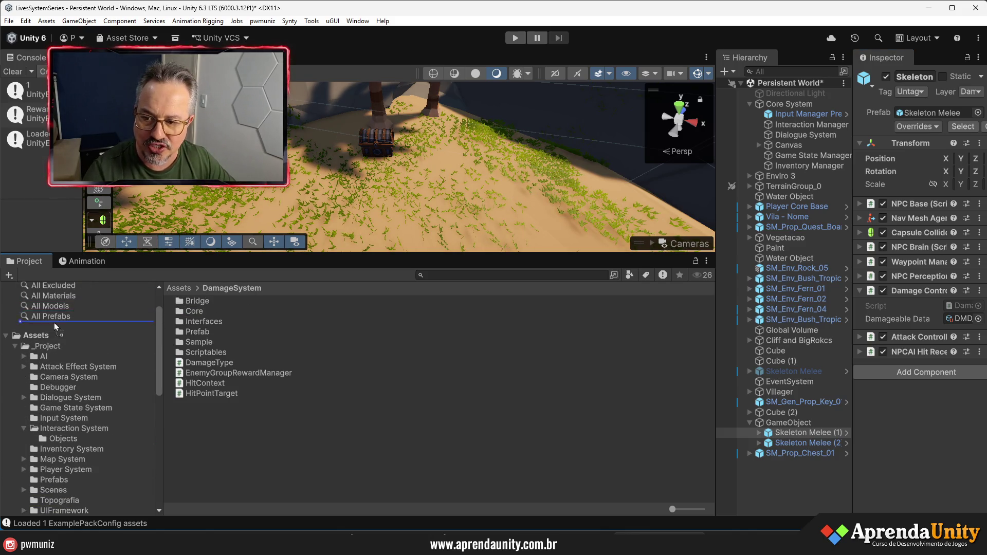
left_click(42, 347)
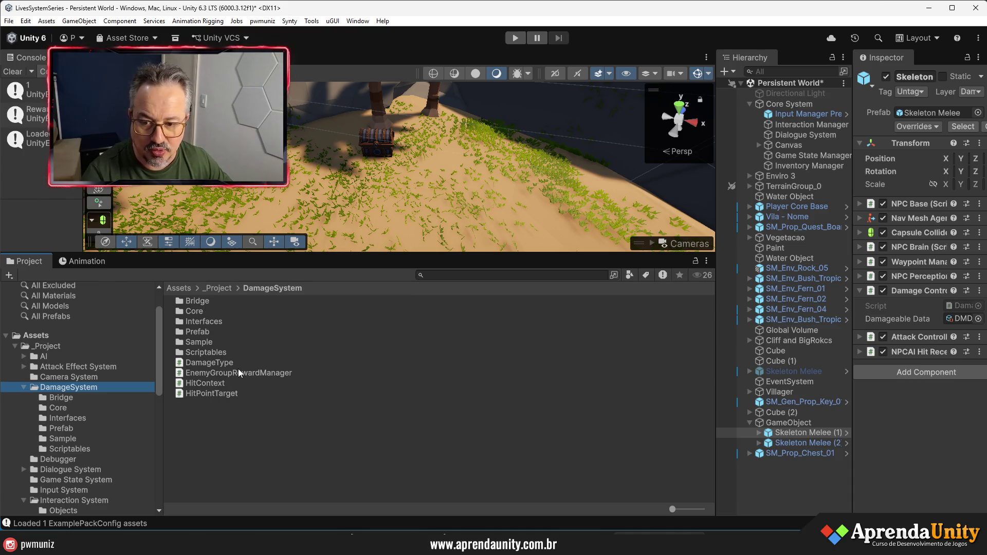
Step: Start a new MonoBehaviour Script in DamageSystem, then cancel it
right_click(199, 418)
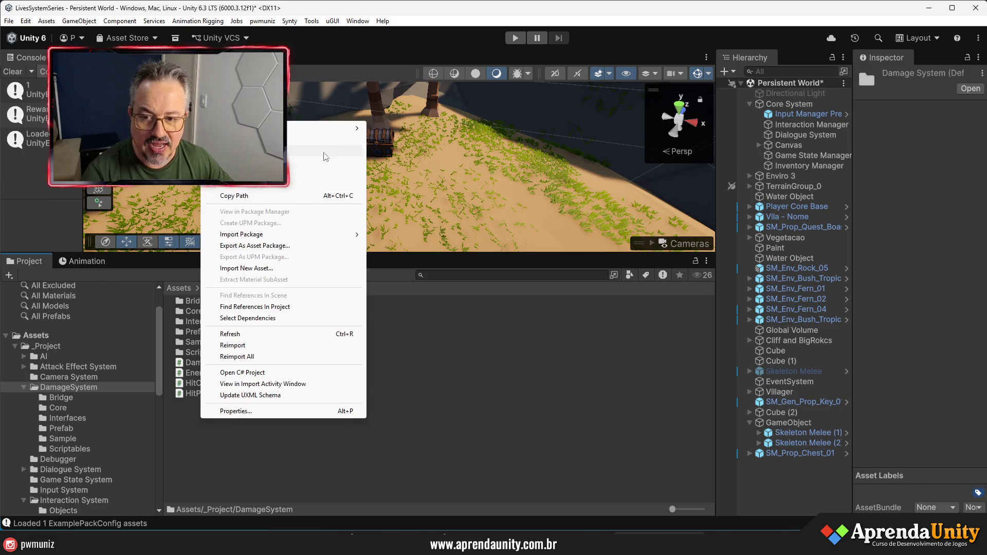
mouse_move(341, 130)
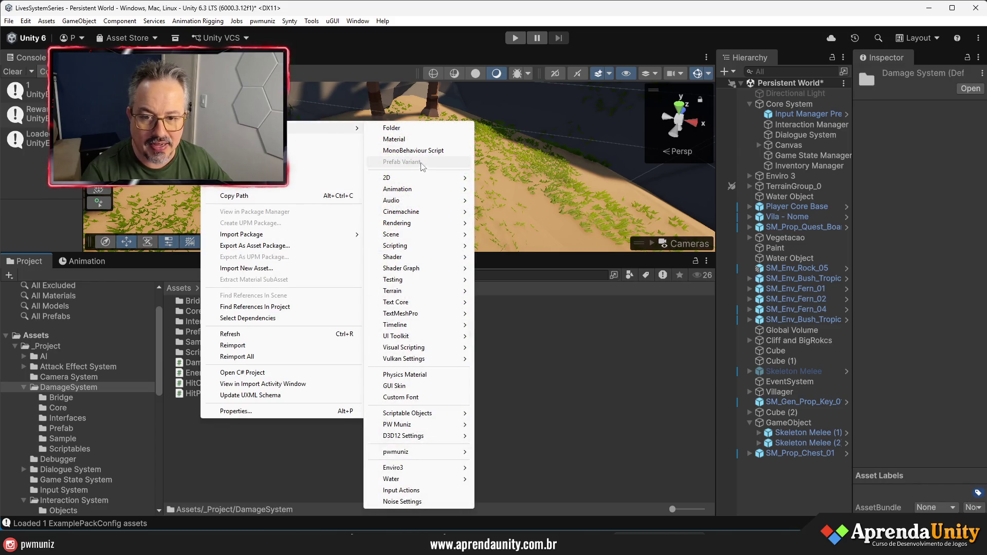
left_click(413, 150)
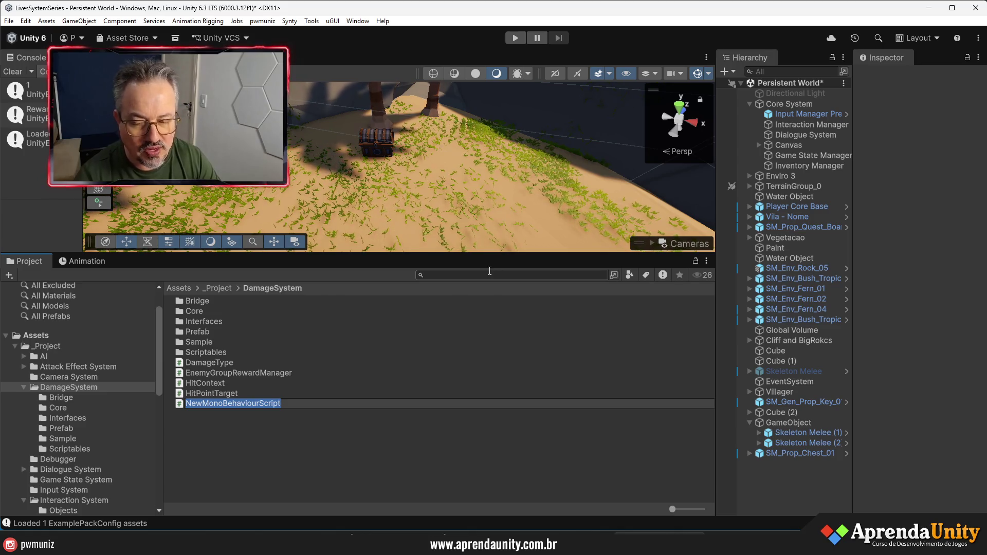
key("Escape")
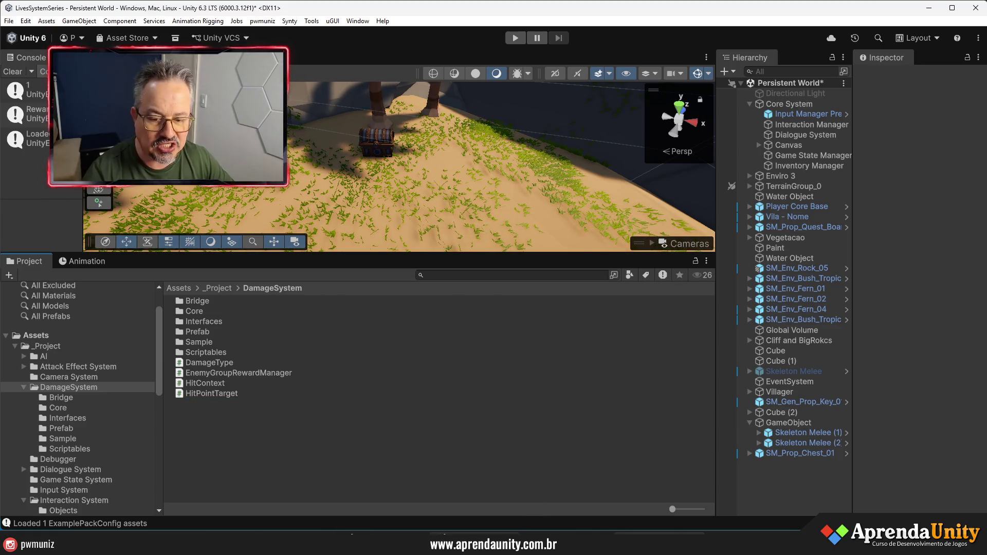
Step: Bring the ChatGPT conversation forward and put the cursor in the prompt box
left_click(504, 528)
scroll(535, 406, "down", 10)
scroll(463, 432, "down", 1)
left_click(428, 464)
Step: Ask ChatGPT, in Portuguese, to suggest a name and method for a reward-object interface
type("prec")
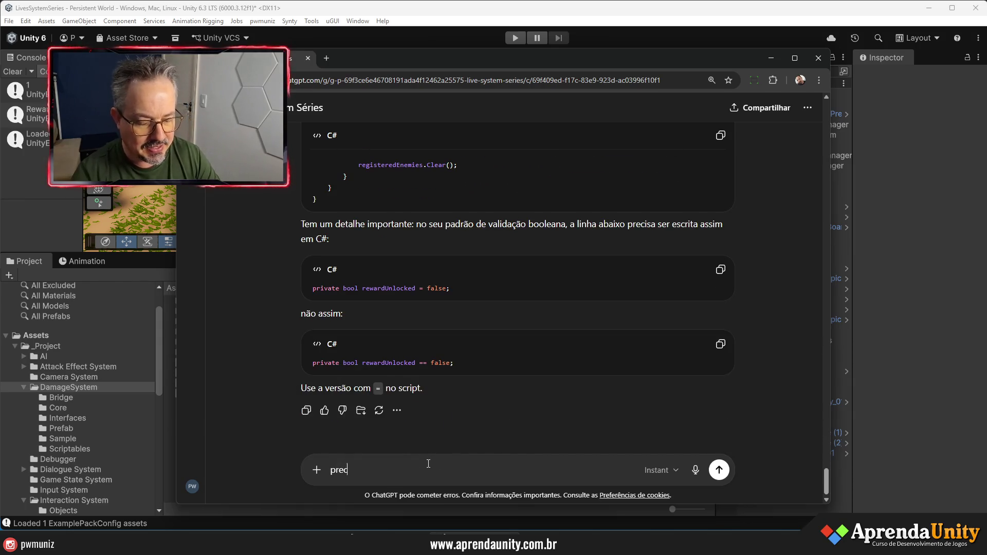
type("iso de uma interfa")
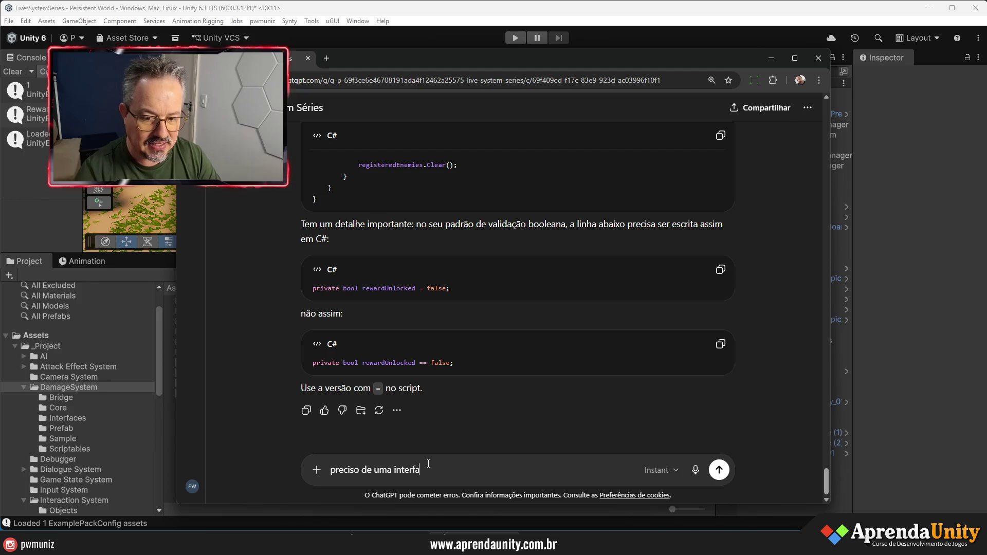
type("ce para comu")
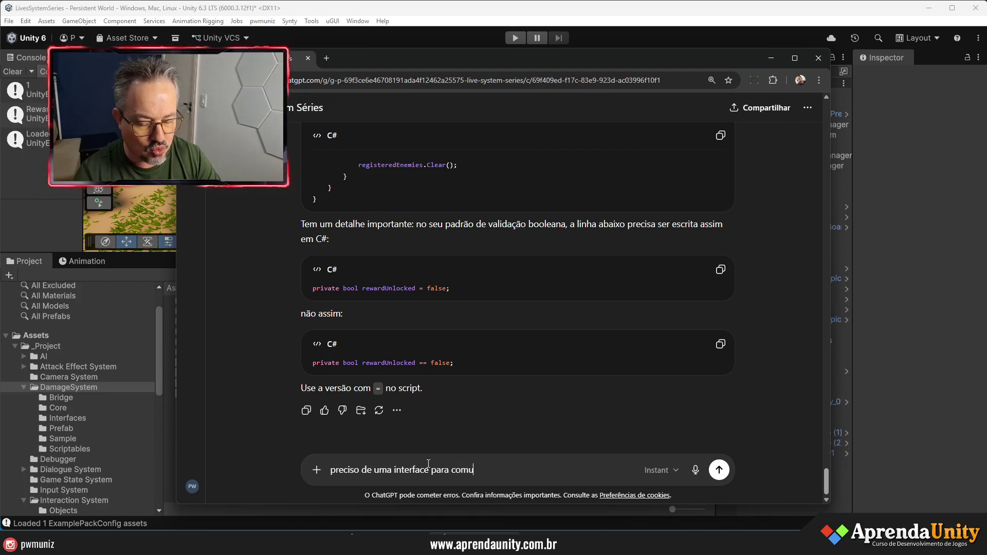
type("nicar com o ")
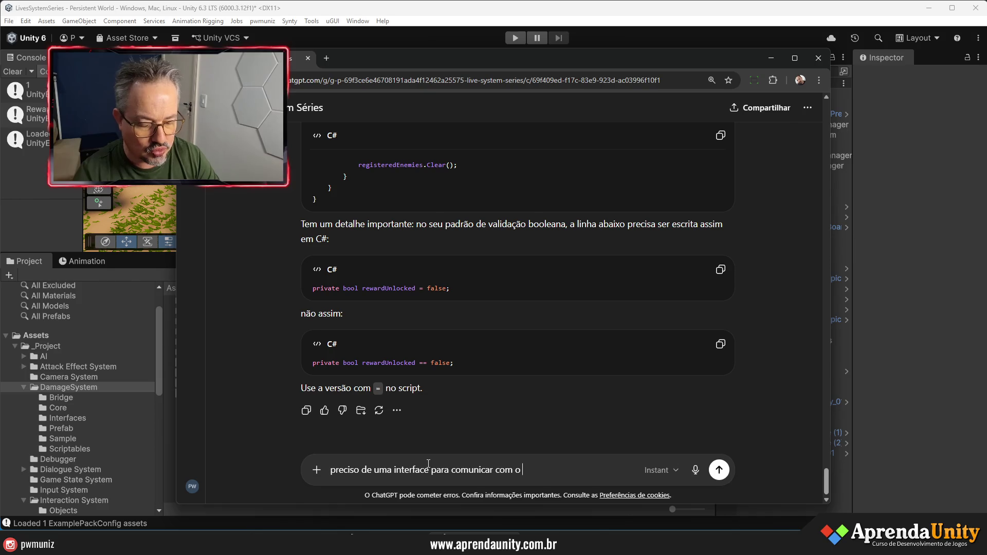
type("objeto da rec")
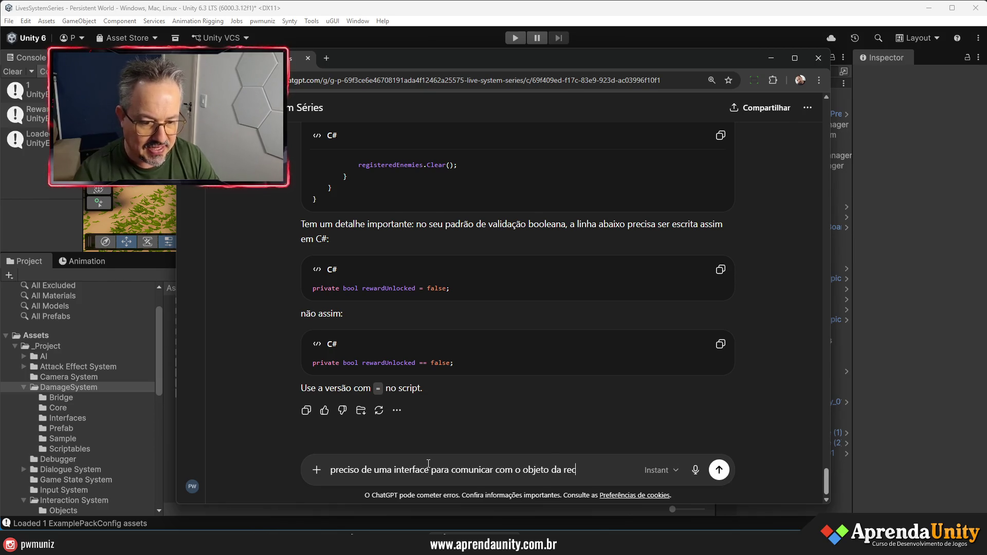
type("ompens")
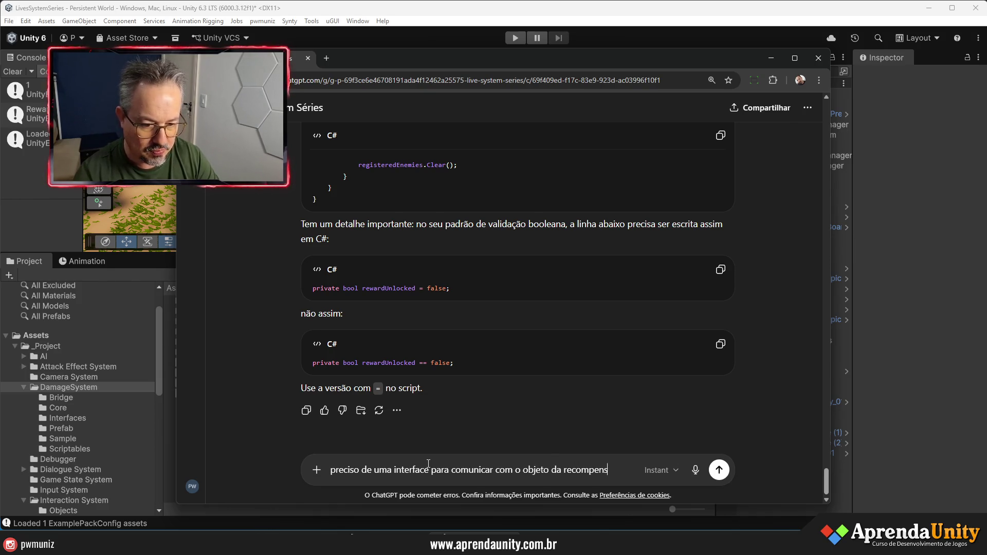
type("a, pode sugir")
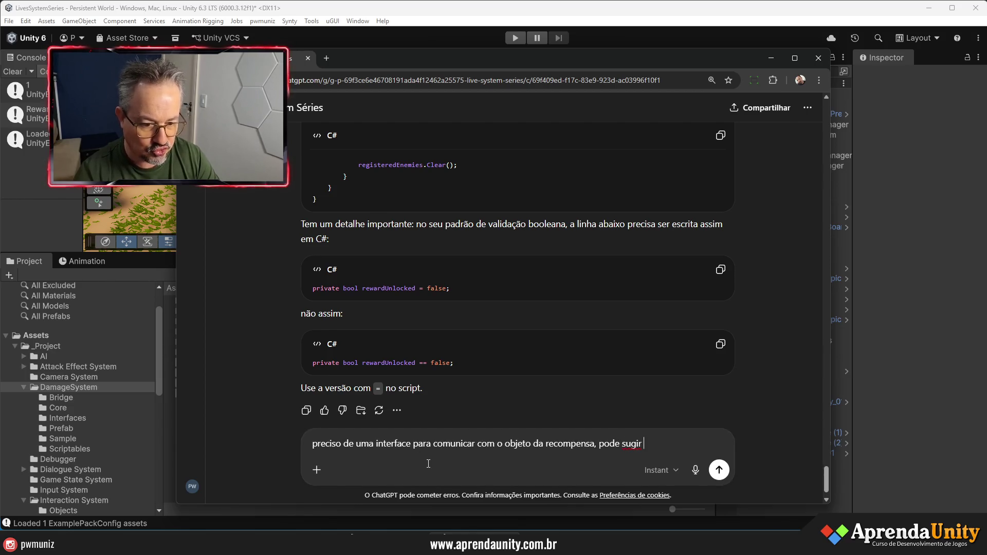
key("BackSpace")
key("BackSpace")
key("BackSpace")
type("erir o ")
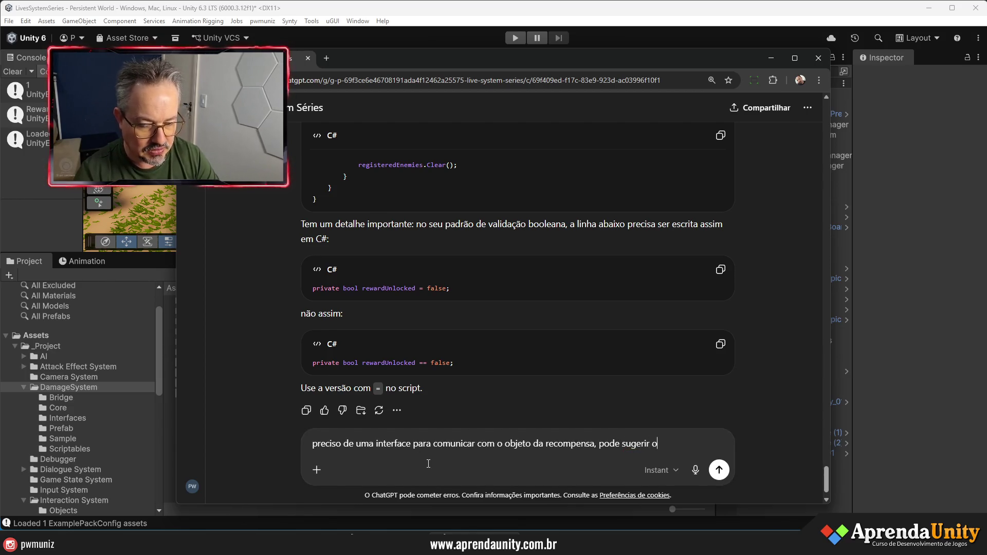
type("nome, e")
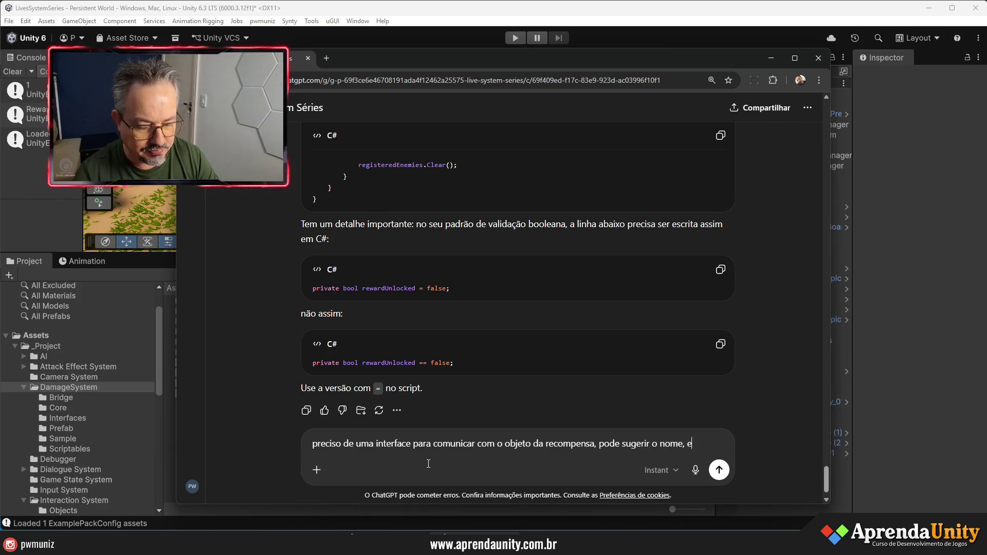
type(" o método que ")
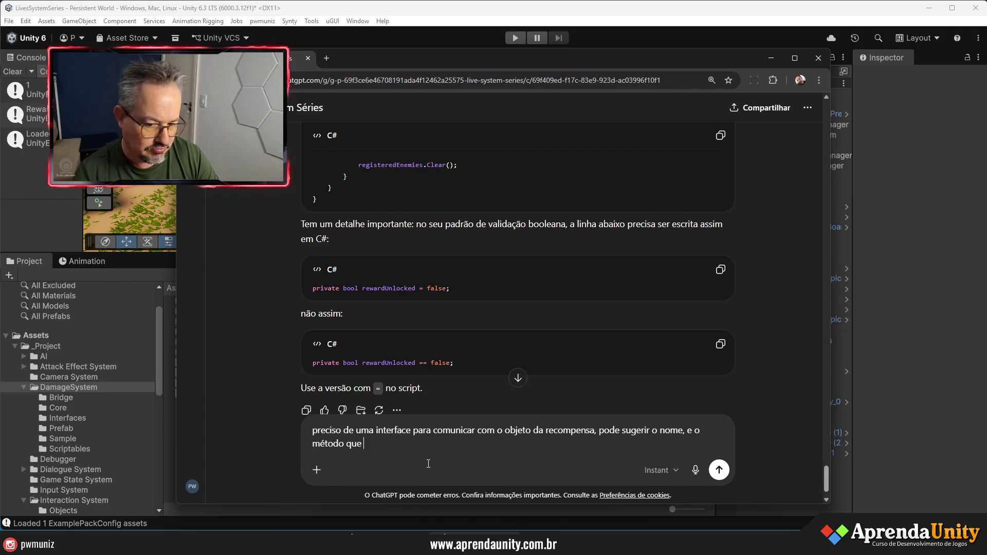
type("que ")
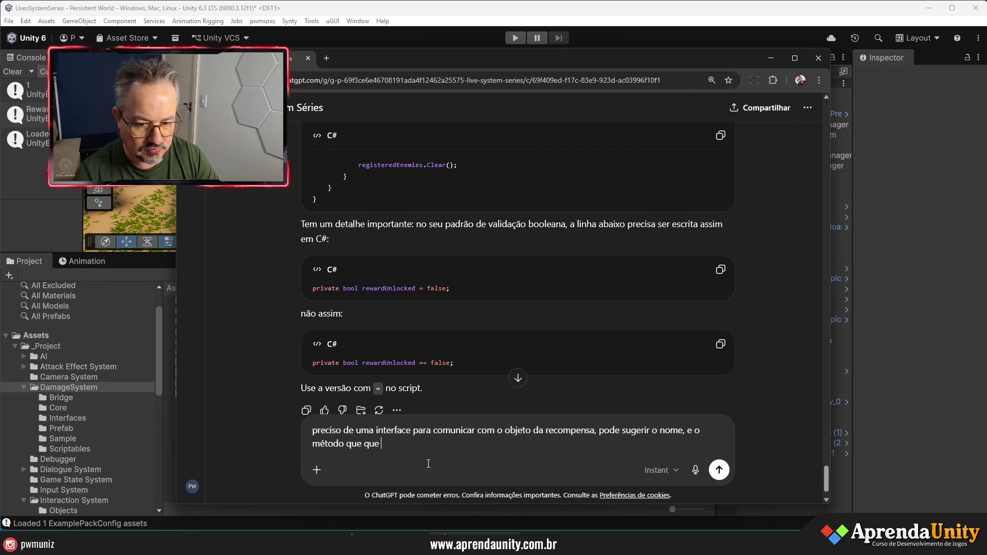
type("vai tornar disponíve")
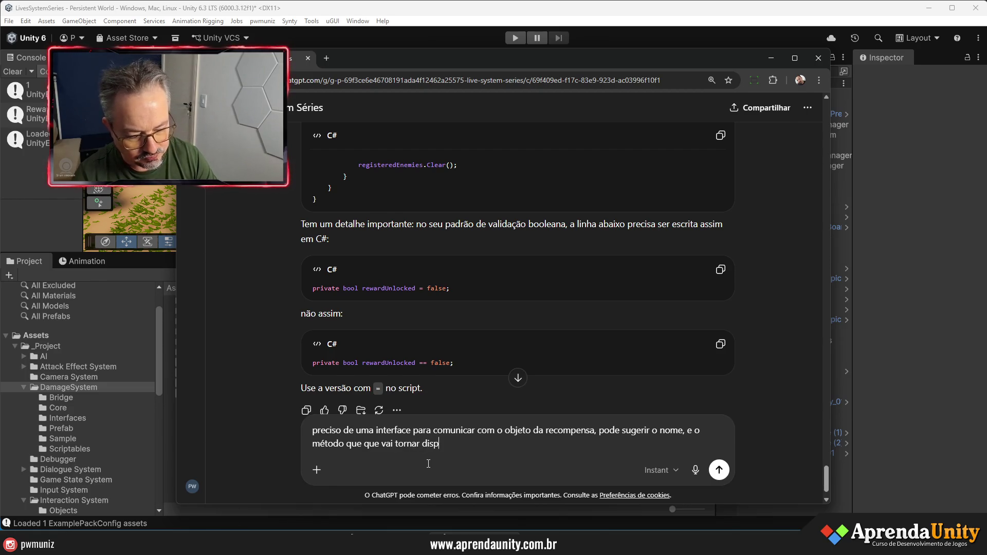
type("l")
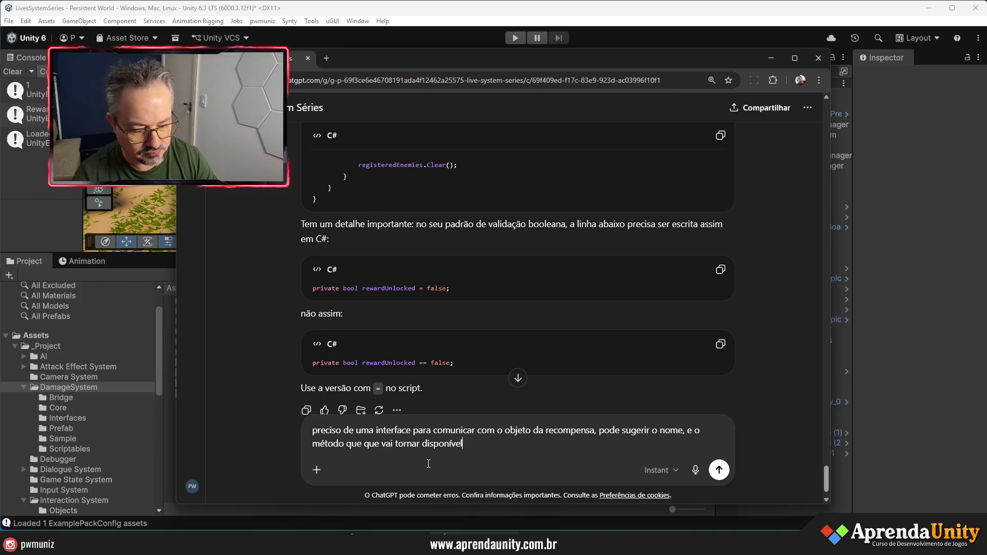
key("Return")
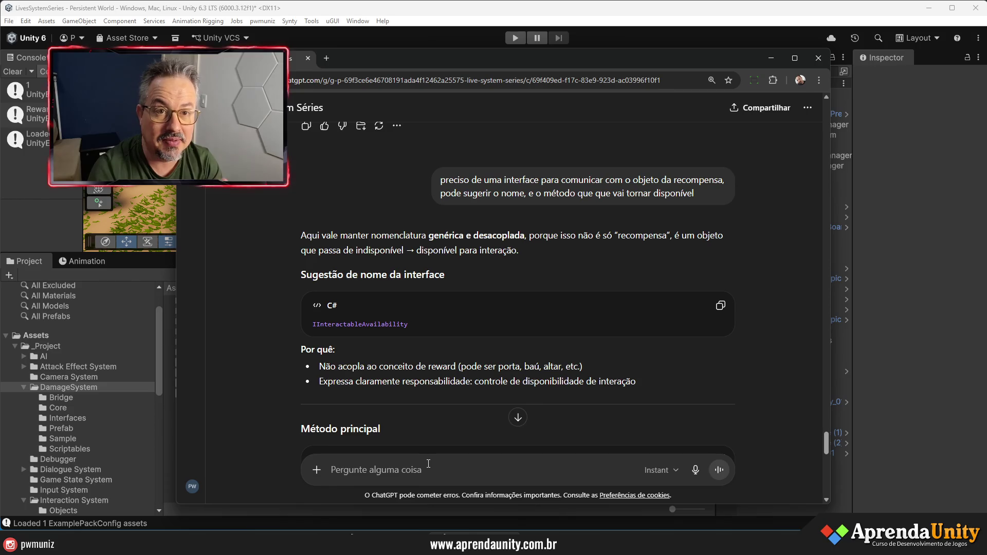
Step: Minimize the ChatGPT browser to return to the Unity editor
left_click(429, 464)
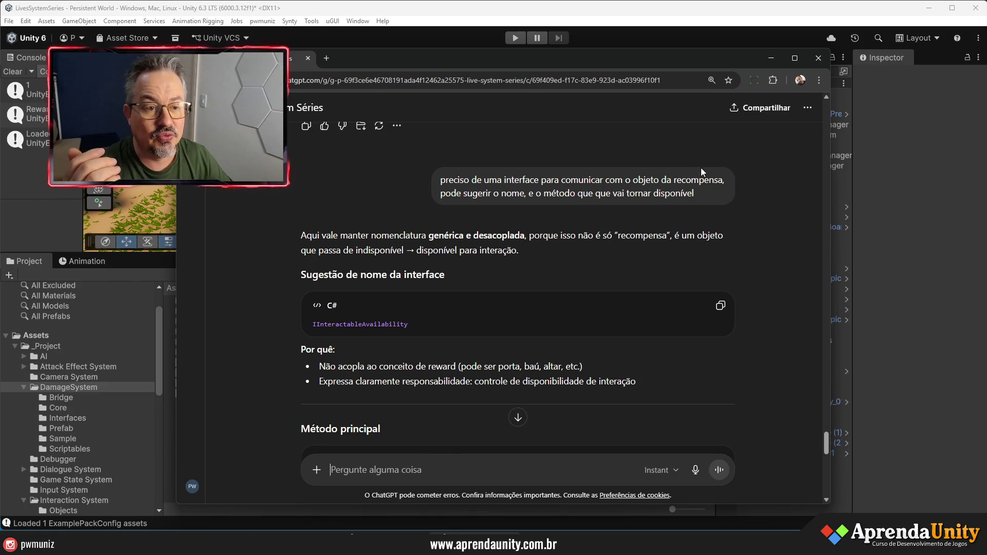
left_click(774, 58)
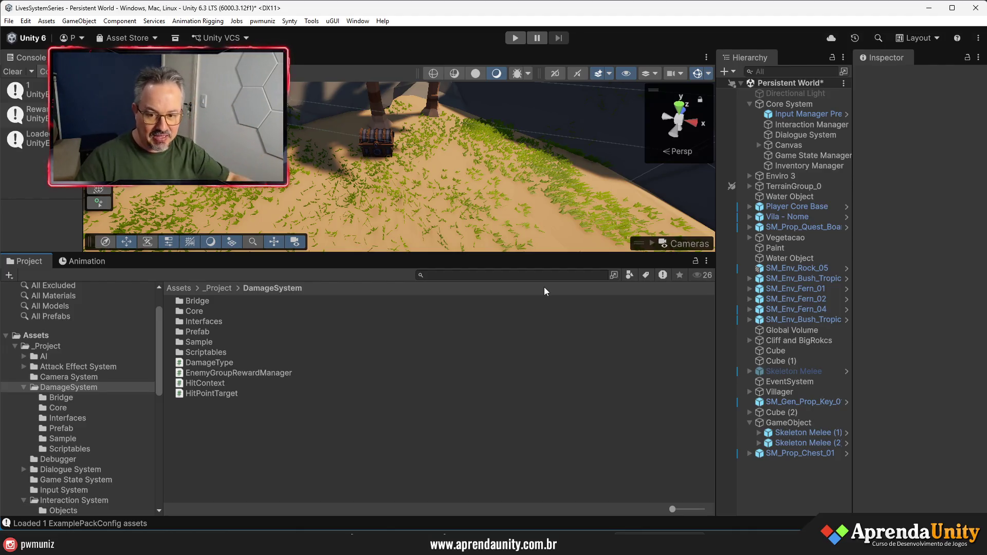
Step: Copy ChatGPT's suggested interface name IInteractableAvailability
left_click(489, 544)
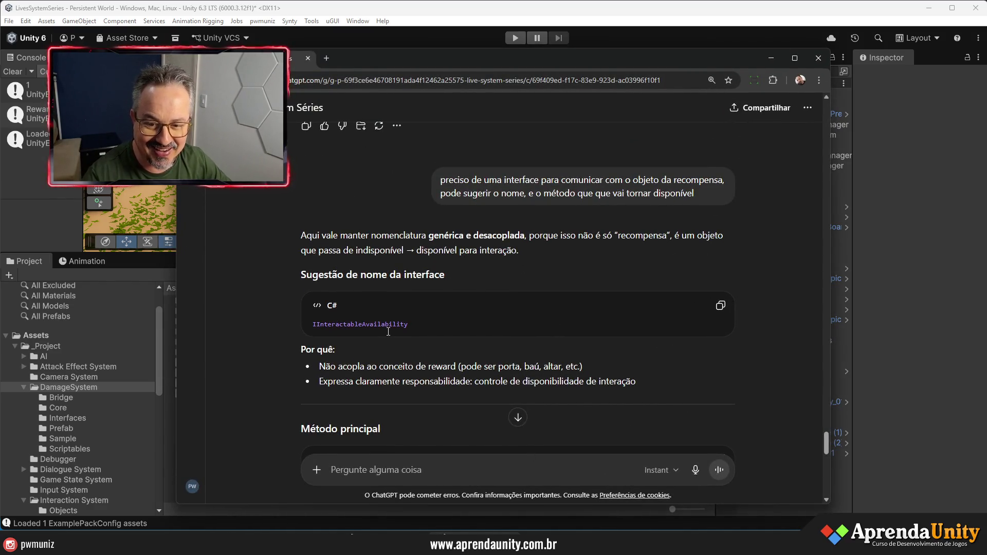
scroll(464, 325, "down", 3)
scroll(438, 302, "up", 3)
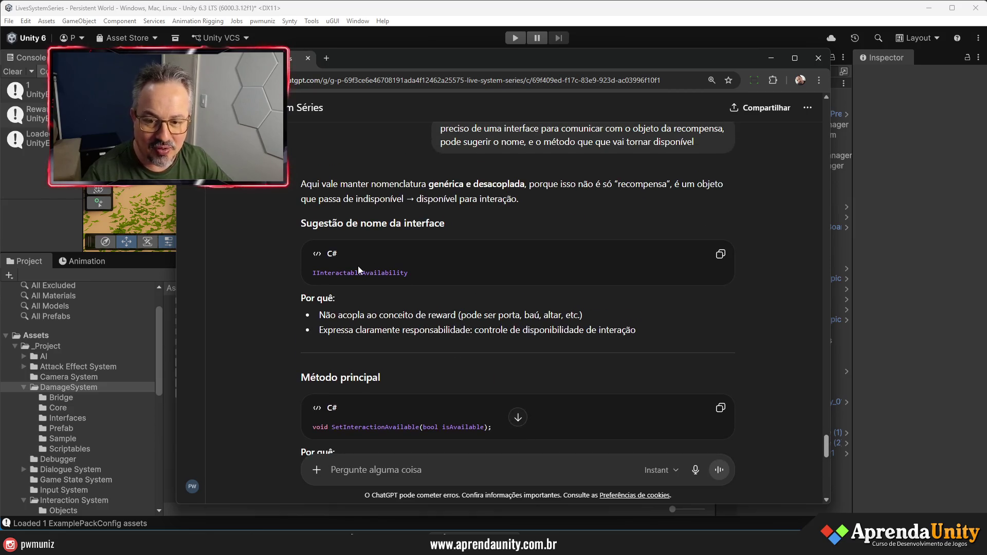
double_click(358, 270)
key("ctrl+c")
key("alt+Tab")
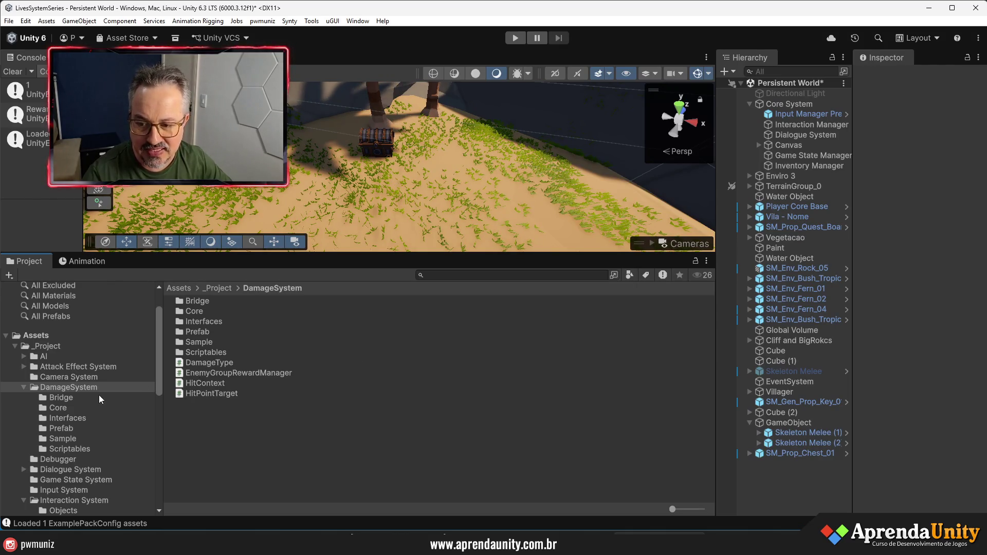
Step: Create an IInteractableAvailability MonoBehaviour script in DamageSystem and open it in Visual Studio
right_click(208, 416)
mouse_move(350, 126)
left_click(411, 148)
key("ctrl+v")
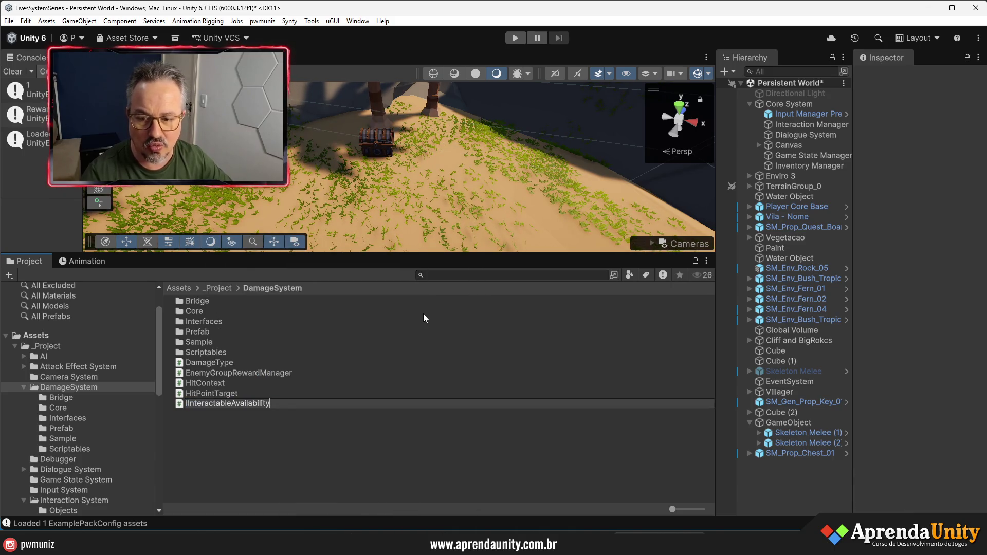
key("Return")
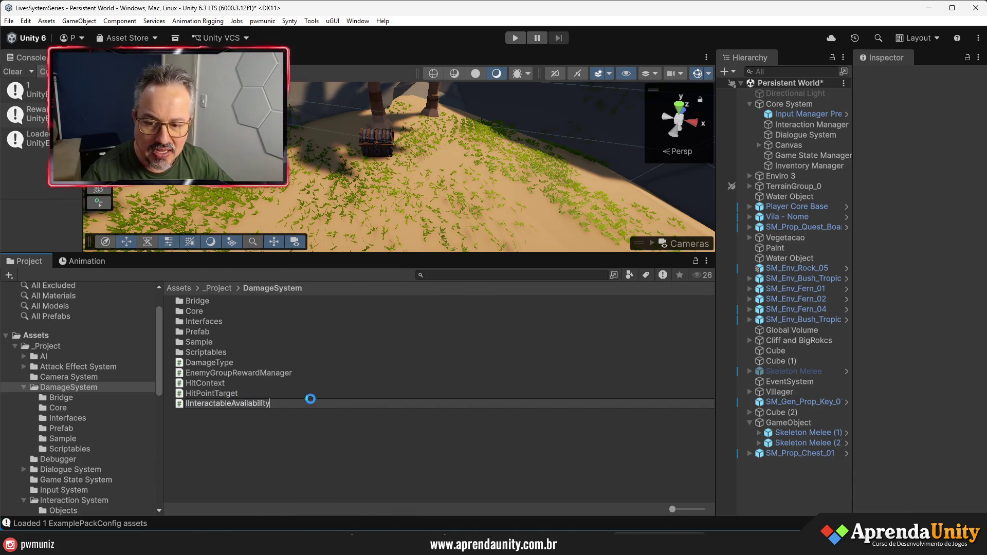
double_click(259, 405)
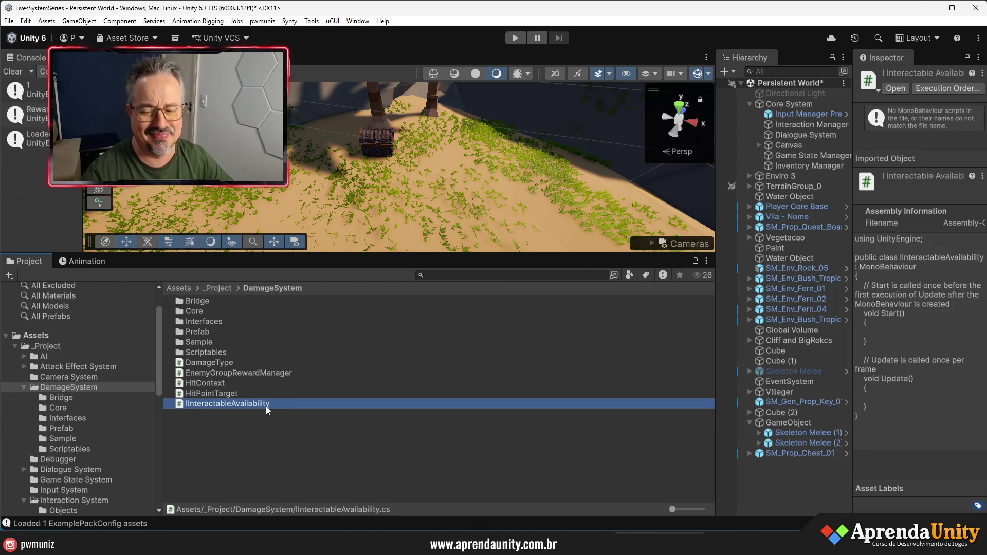
key("alt+Tab")
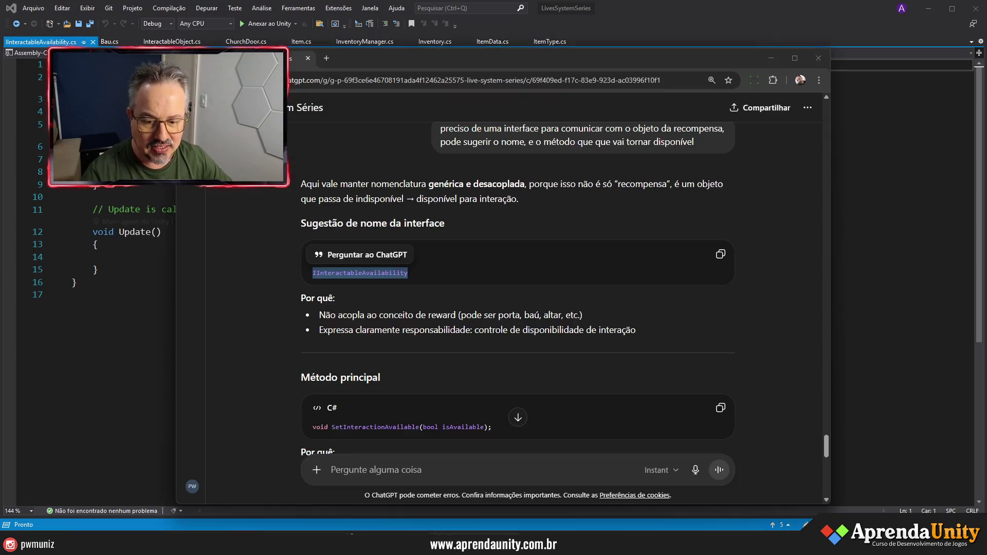
Step: Replace IInteractableAvailability.cs with ChatGPT's interface declaring SetInteractionAvailable(bool isAvailable) and save it
scroll(548, 367, "down", 2)
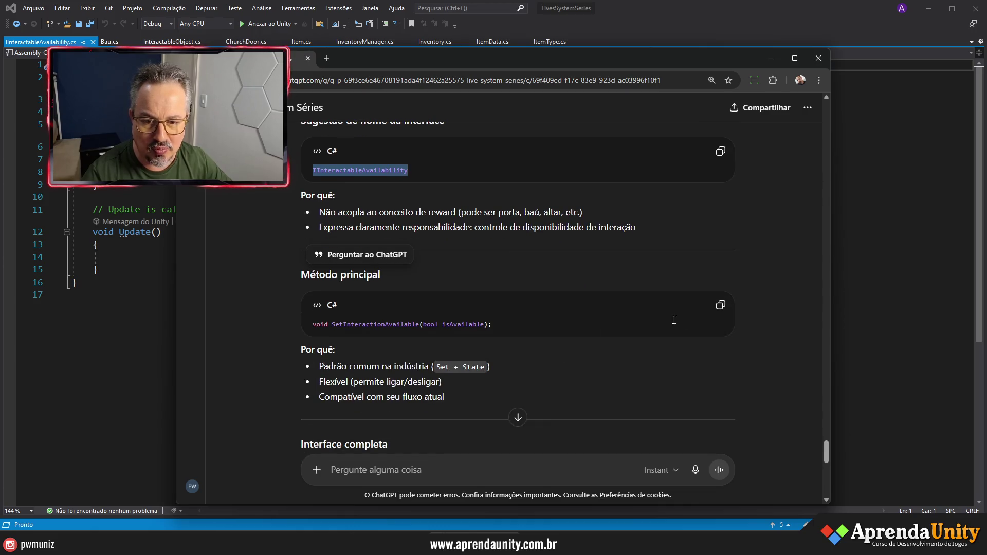
left_click(721, 305)
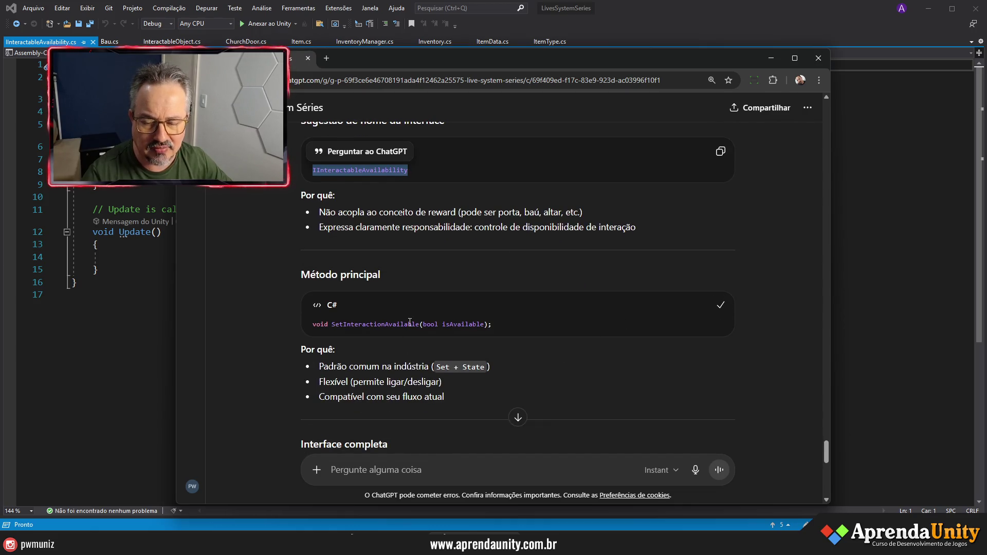
scroll(550, 331, "down", 4)
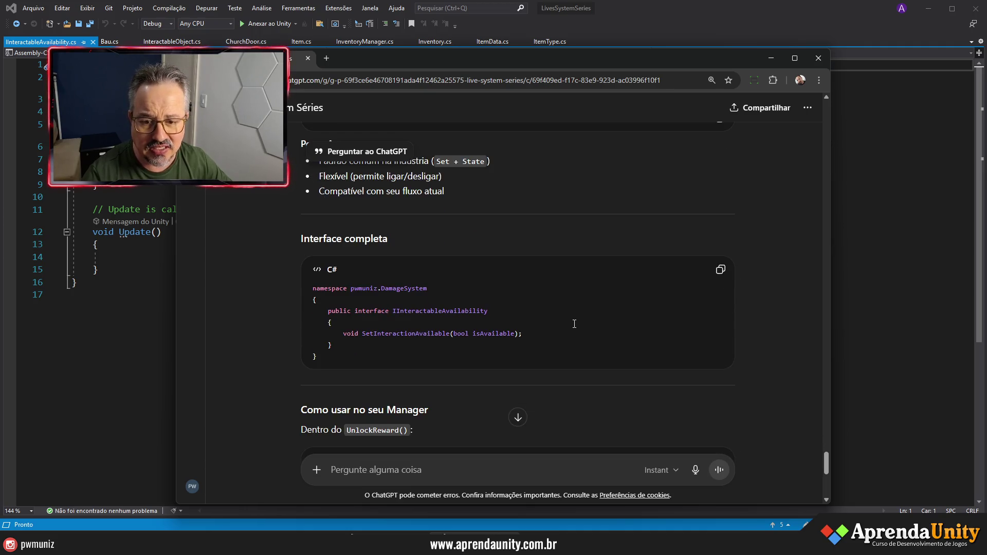
left_click(720, 270)
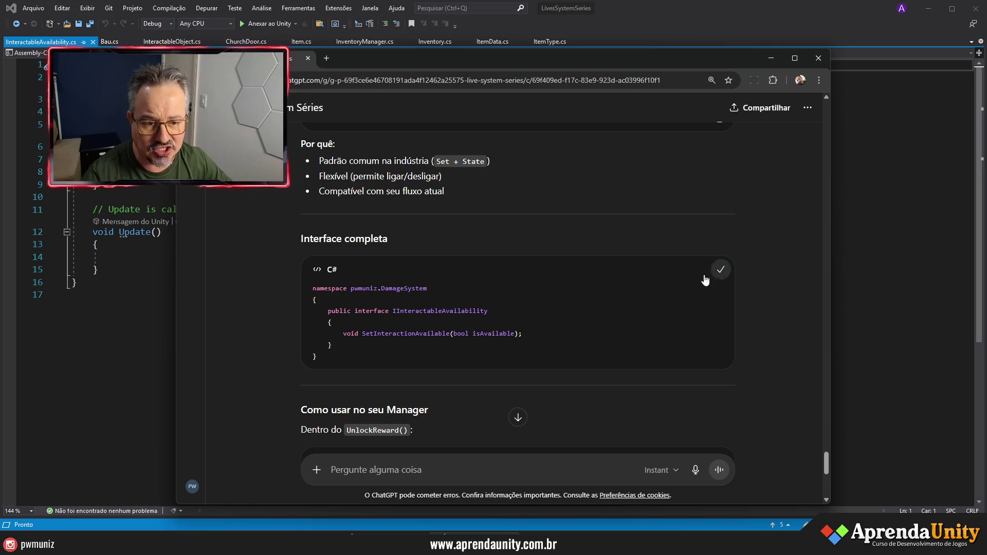
left_click(136, 349)
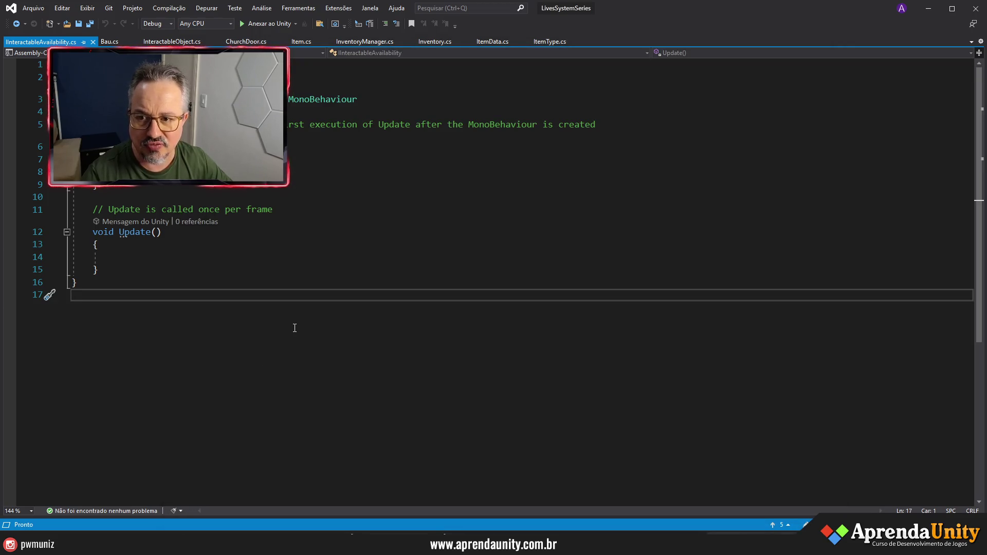
key("ctrl+a")
key("ctrl+v")
key("ctrl+s")
left_click(53, 78)
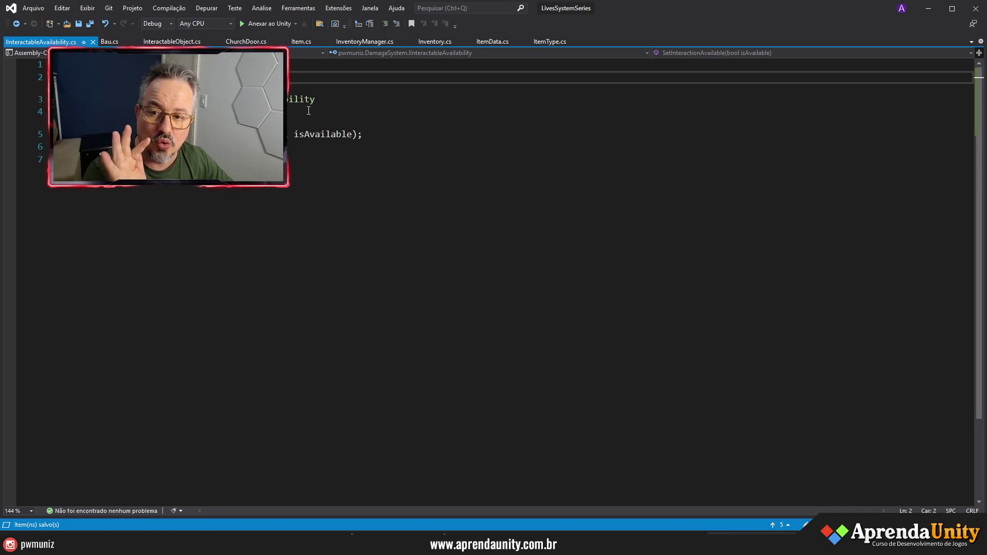
Step: In Bau.cs, begin adding a second interface after IInteractable on the class declaration
left_click(108, 43)
scroll(360, 216, "up", 2)
left_click(333, 114)
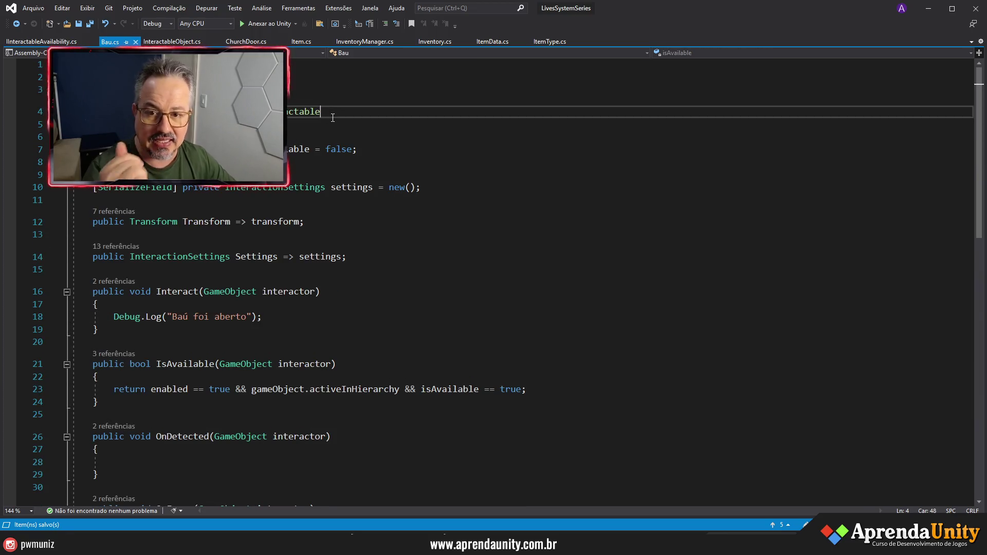
type(", I")
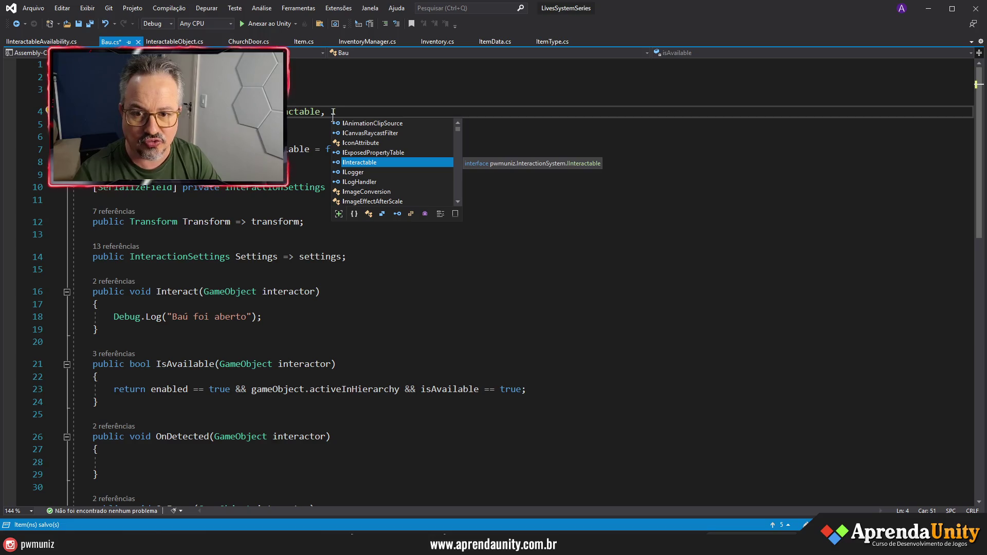
Step: Add a using pwmuniz.DamageSystem line to the top of Bau.cs and save
type("ava")
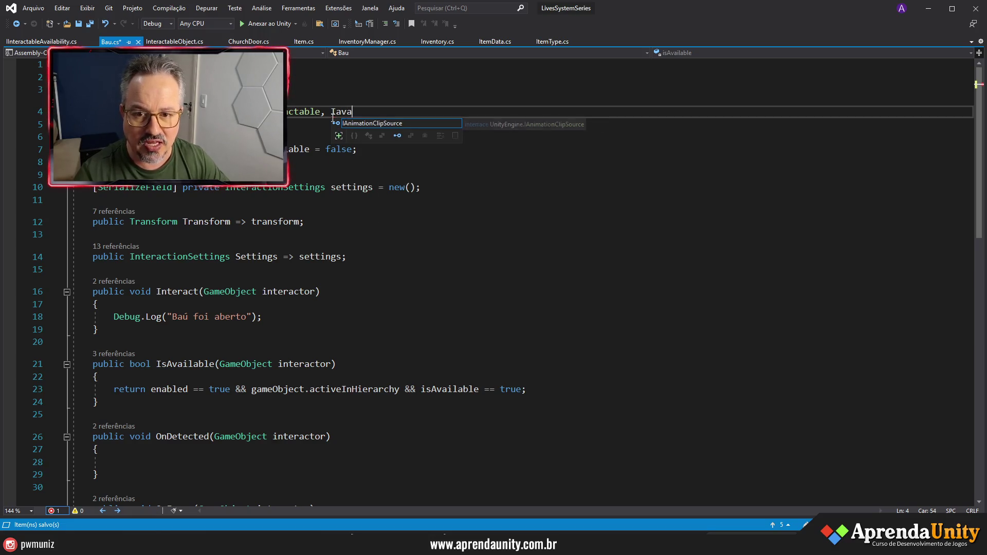
key("BackSpace")
key("BackSpace")
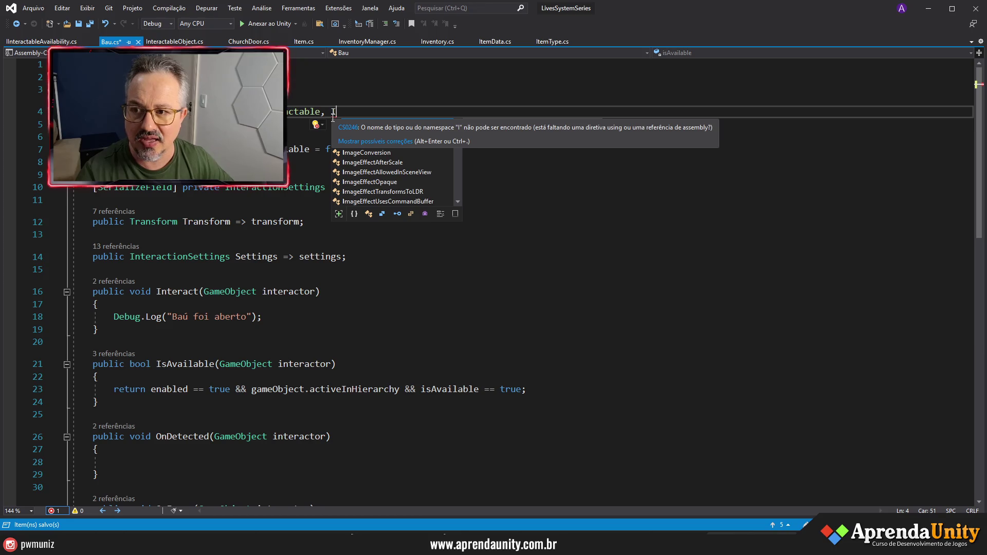
type("inter")
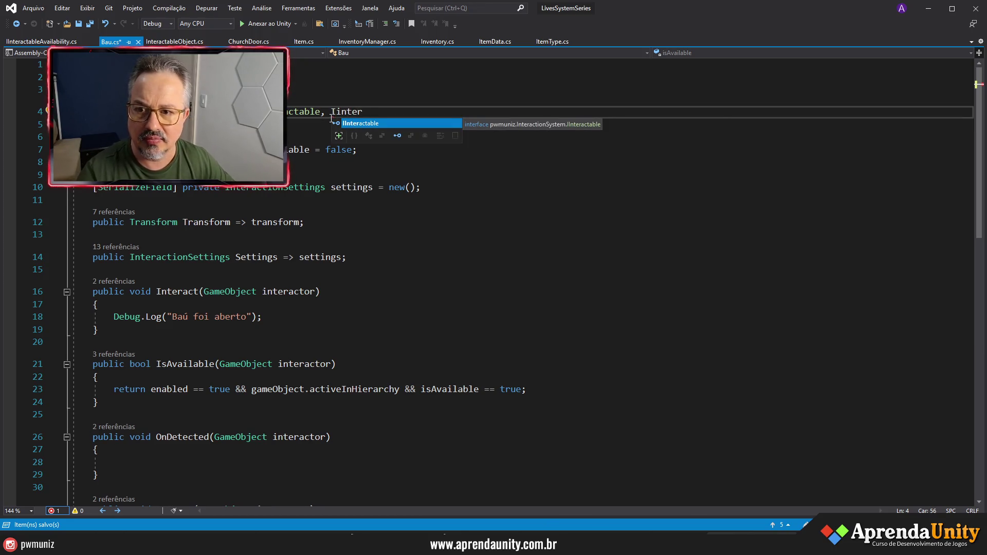
key("Escape")
key("Up")
key("Up")
key("Up")
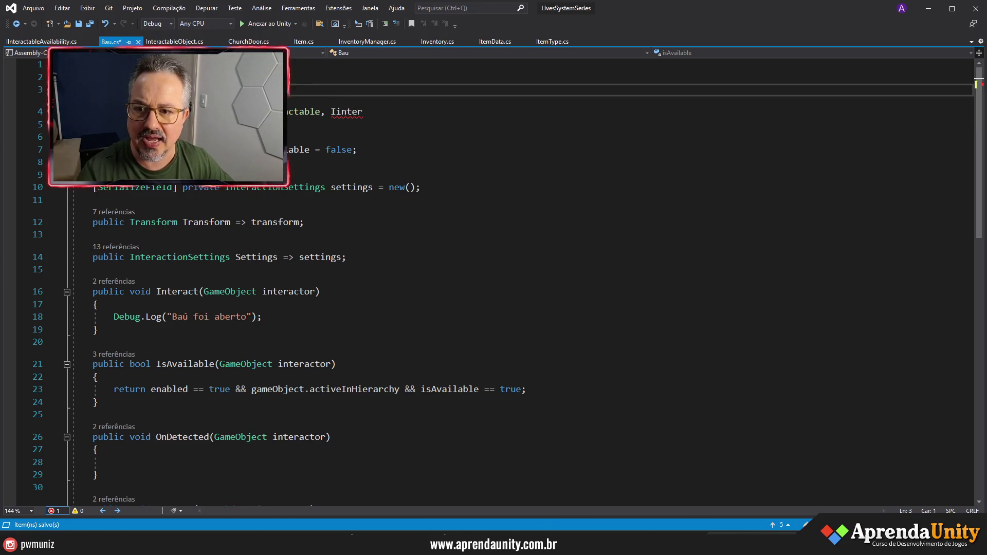
key("Return")
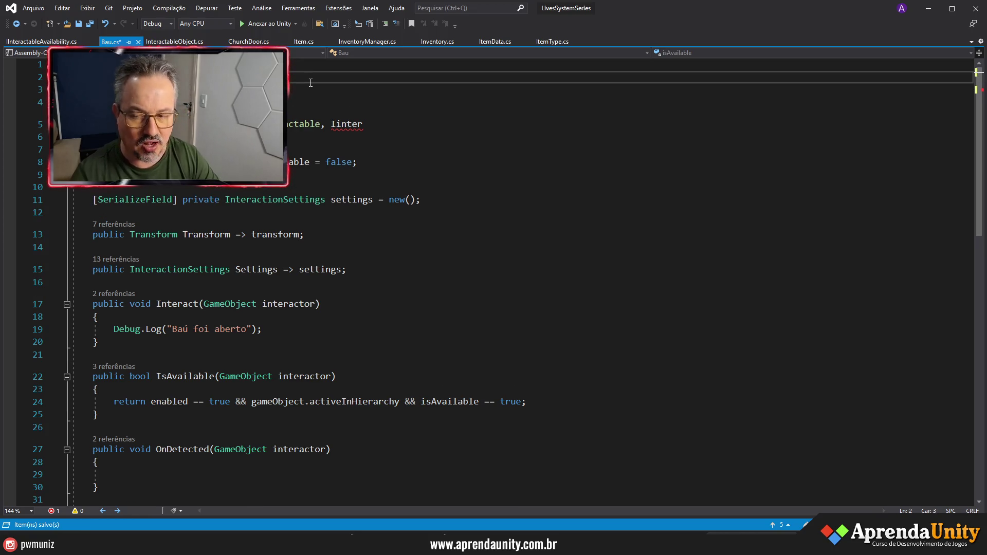
type("UnityEngine.")
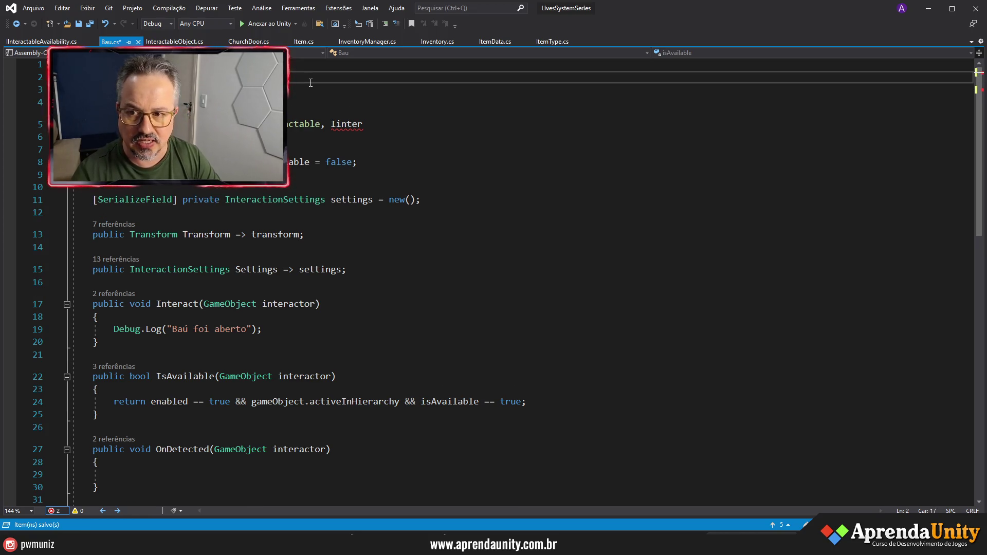
key("BackSpace")
key("BackSpace")
key("BackSpace")
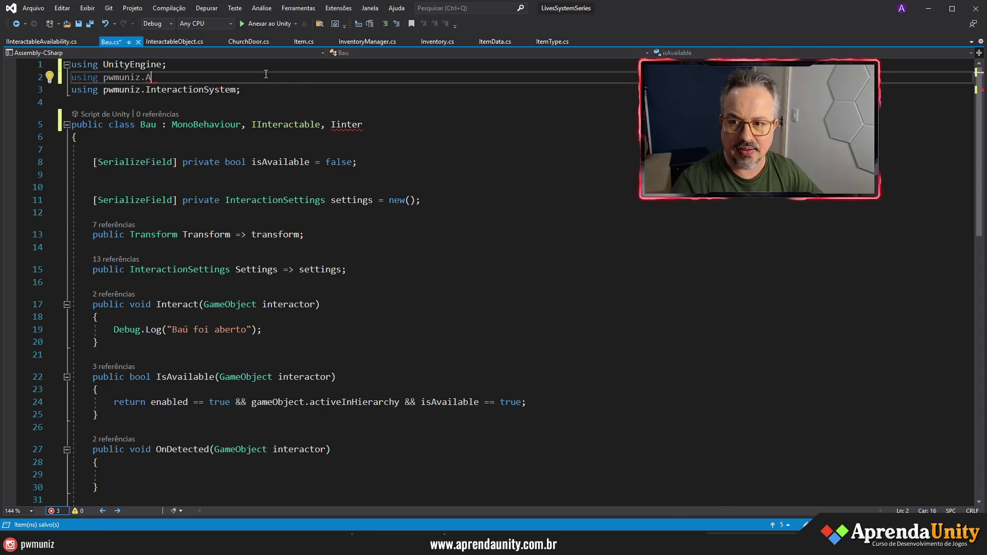
key("BackSpace")
type("D")
key("Tab")
type(";")
key("ctrl+s")
Step: Complete the second interface name on the Bau class as IInteractableAvailability
double_click(347, 124)
type("IIn")
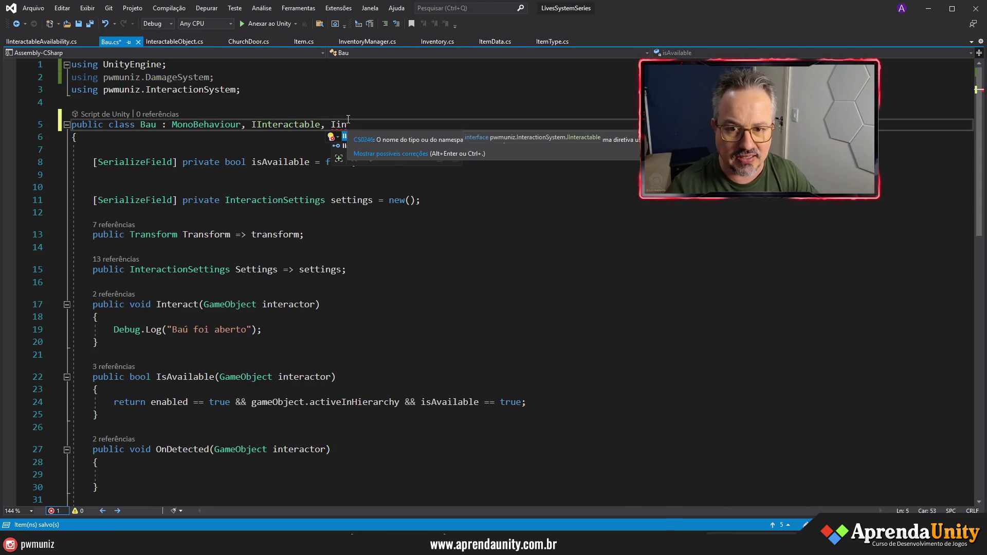
key("Tab")
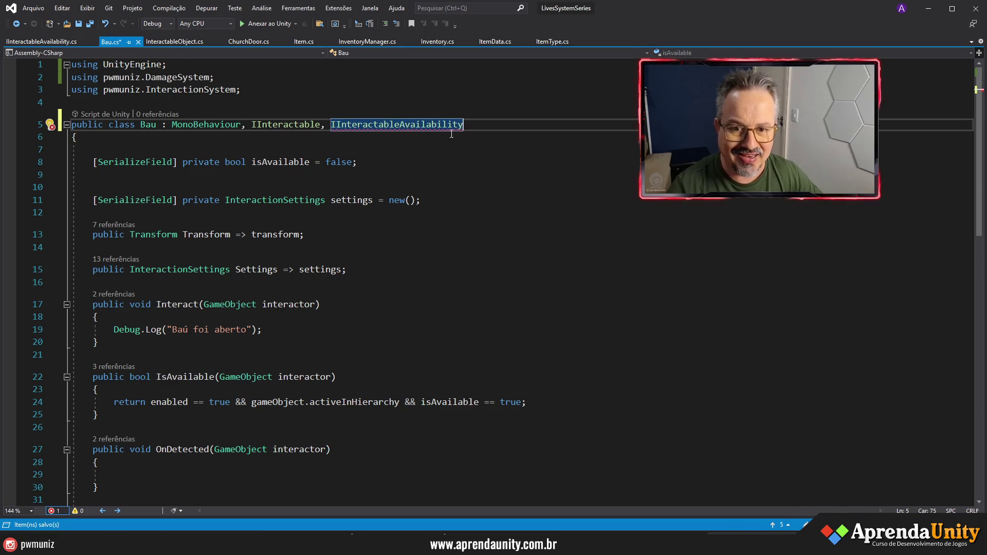
Step: Generate the IInteractableAvailability members via Quick Actions and delete the placeholder throw line
mouse_move(439, 125)
left_click(468, 170)
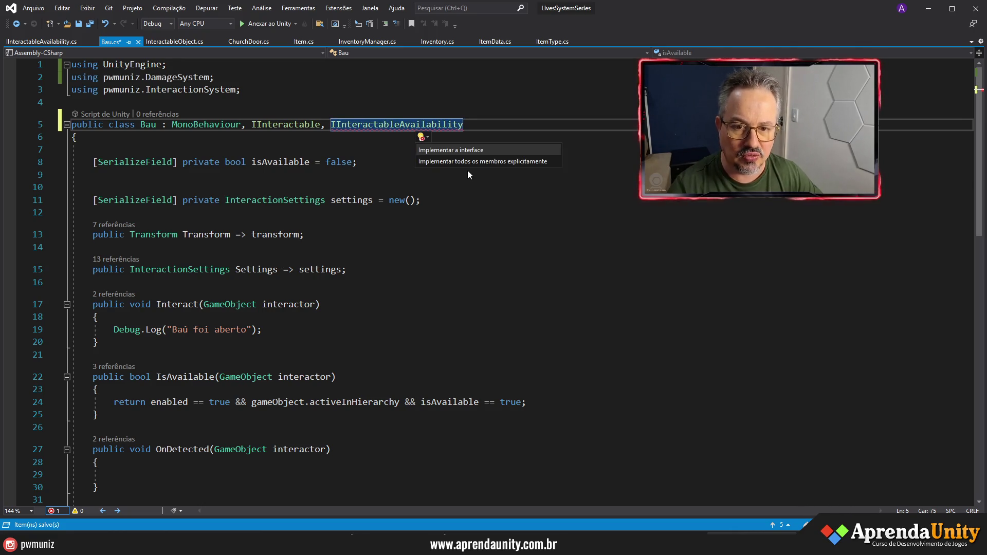
key("Escape")
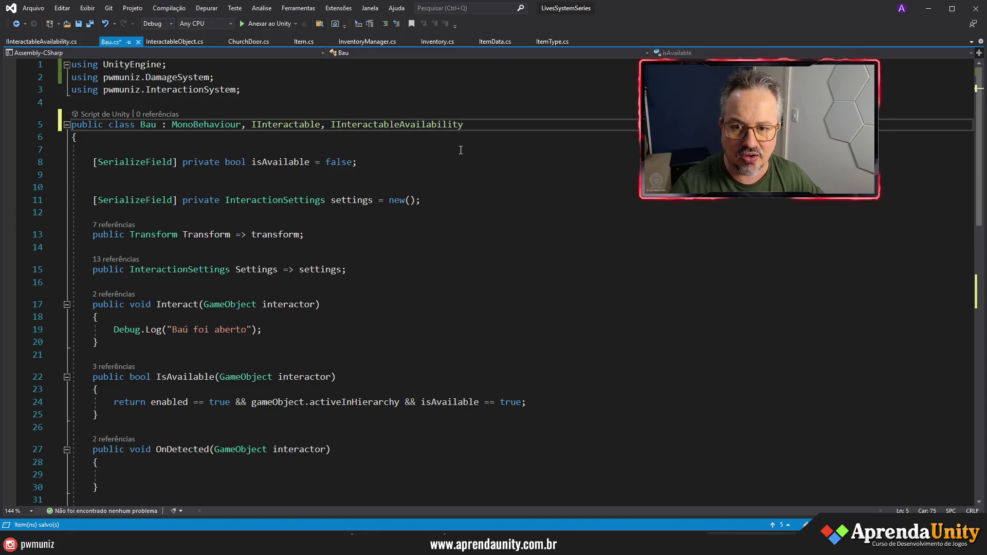
scroll(337, 353, "down", 4)
scroll(303, 365, "down", 4)
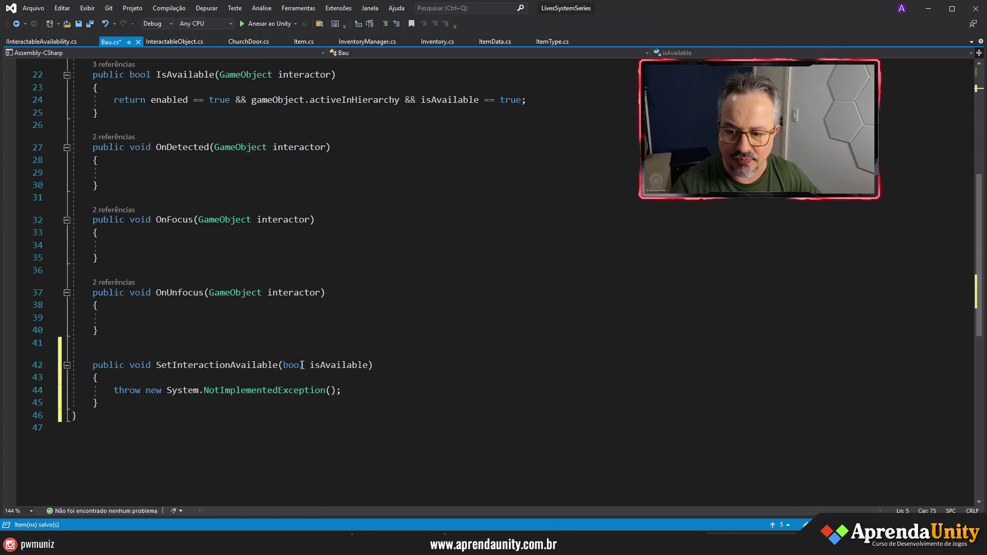
left_click_drag(115, 392, 366, 390)
key("Delete")
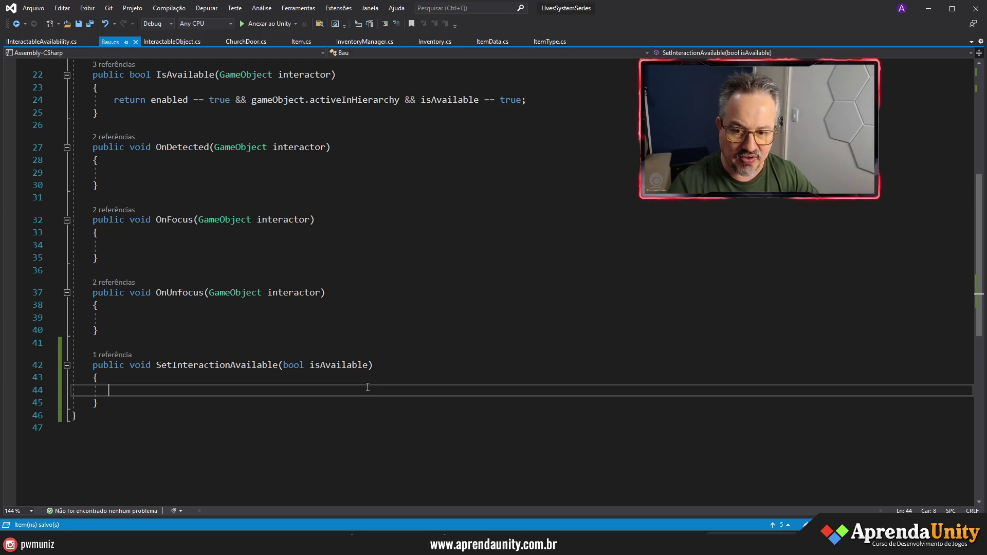
scroll(348, 327, "up", 6)
scroll(348, 327, "up", 1)
Step: Make SetInteractionAvailable assign this.isAvailable = isAvailable and save Bau.cs
left_click(281, 163)
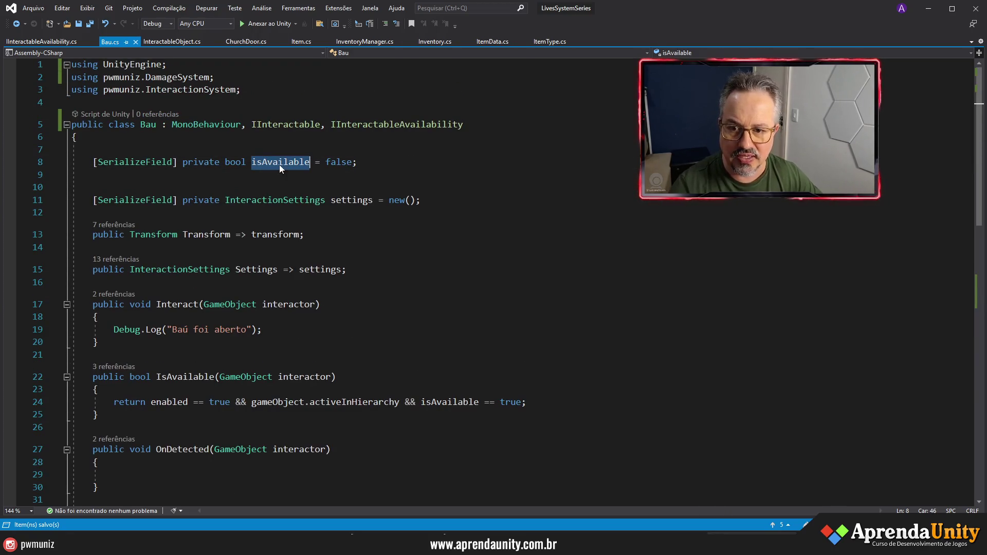
scroll(306, 317, "down", 9)
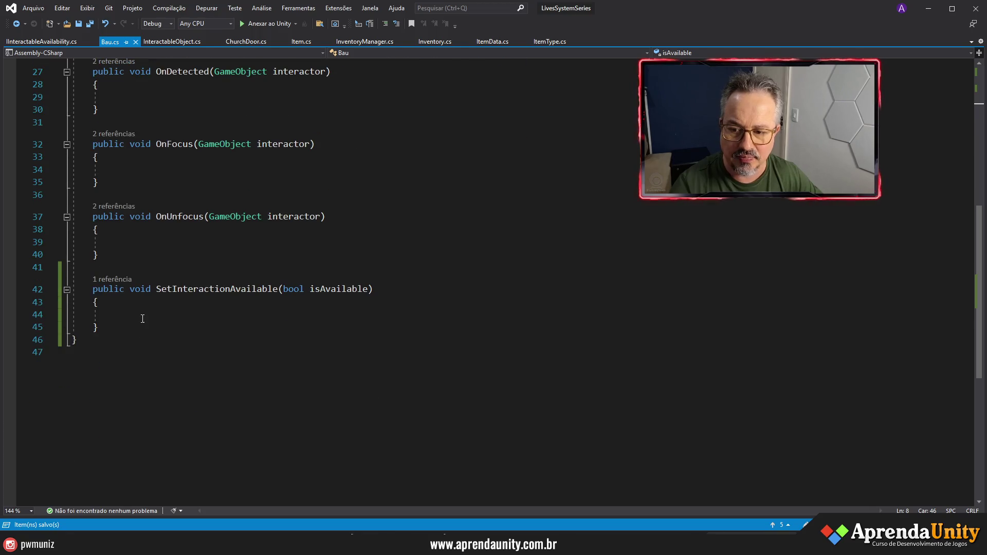
left_click(142, 319)
type("isAvailable = is")
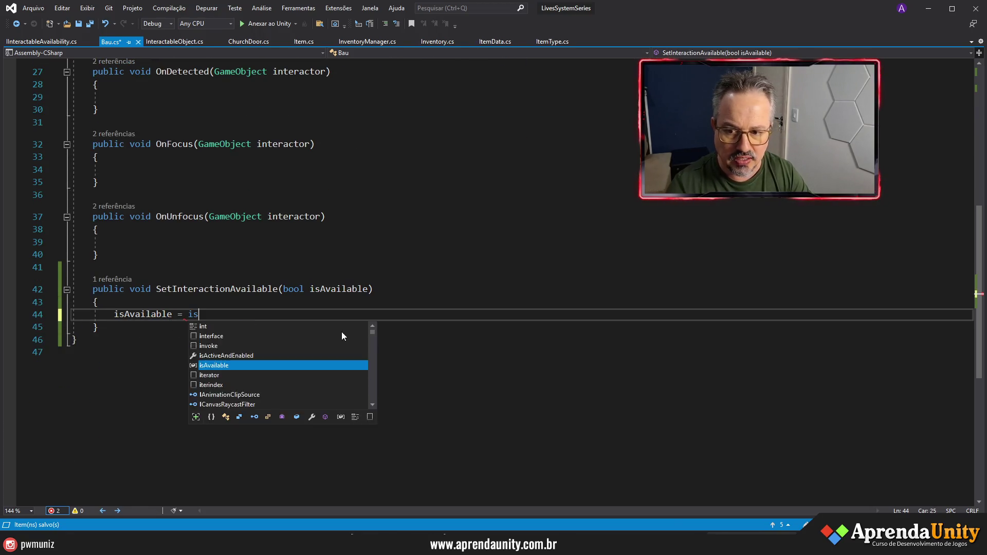
left_click(112, 310)
type("this.")
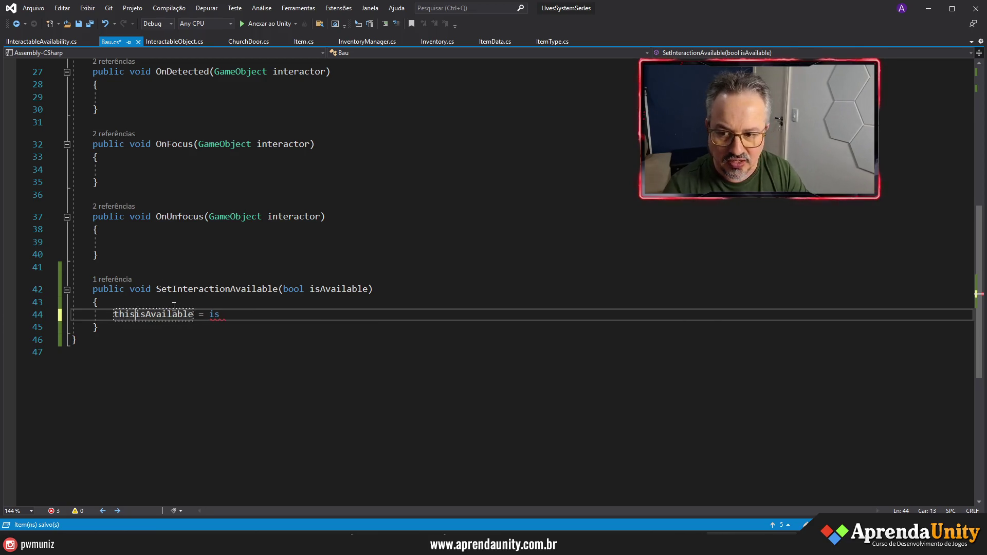
left_click(331, 289)
double_click(334, 289)
key("ctrl+c")
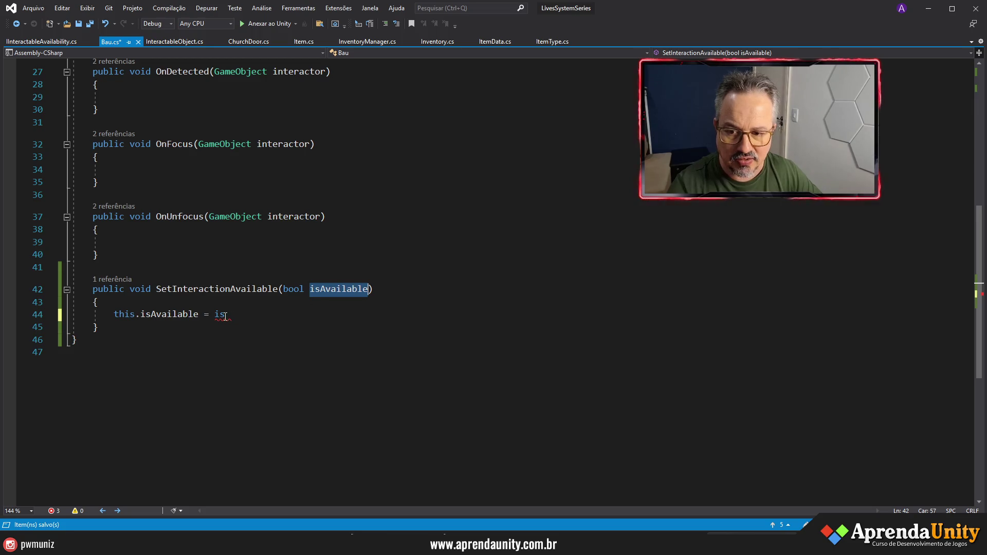
double_click(219, 314)
key("ctrl+v")
type(";")
key("ctrl+s")
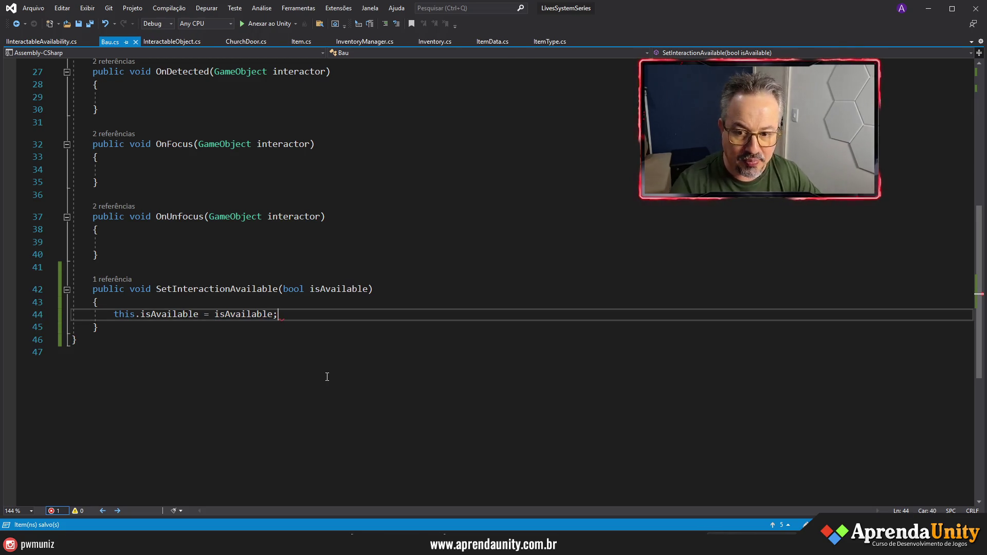
scroll(238, 278, "up", 9)
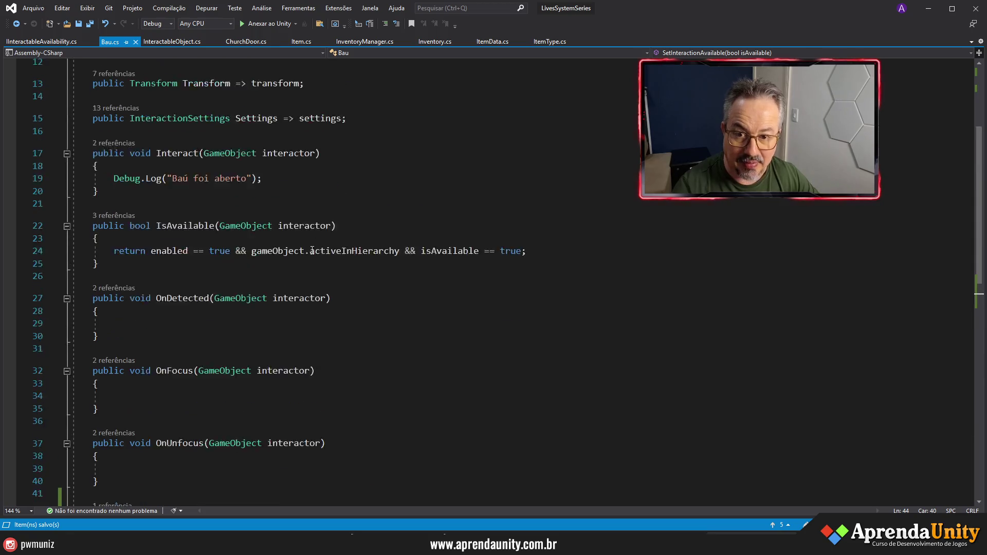
double_click(394, 125)
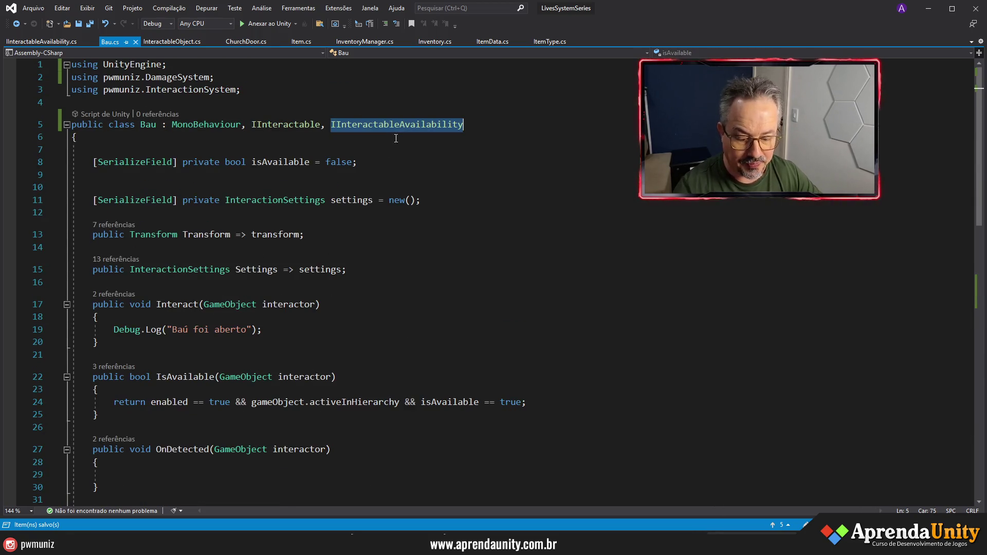
Step: Switch from the IInteractableAvailability file through ChatGPT to the SystemSeries File Explorer window
left_click(47, 43)
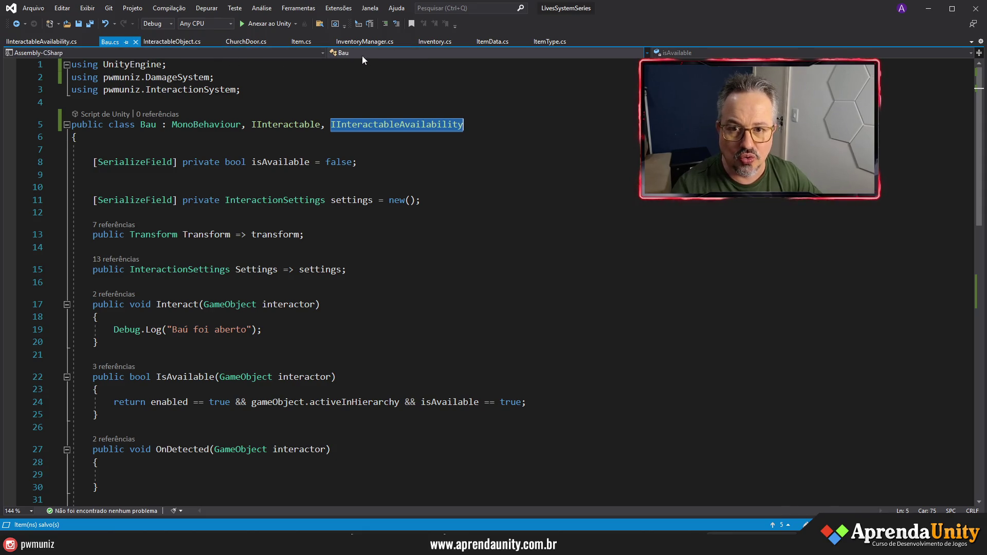
key("alt+Tab")
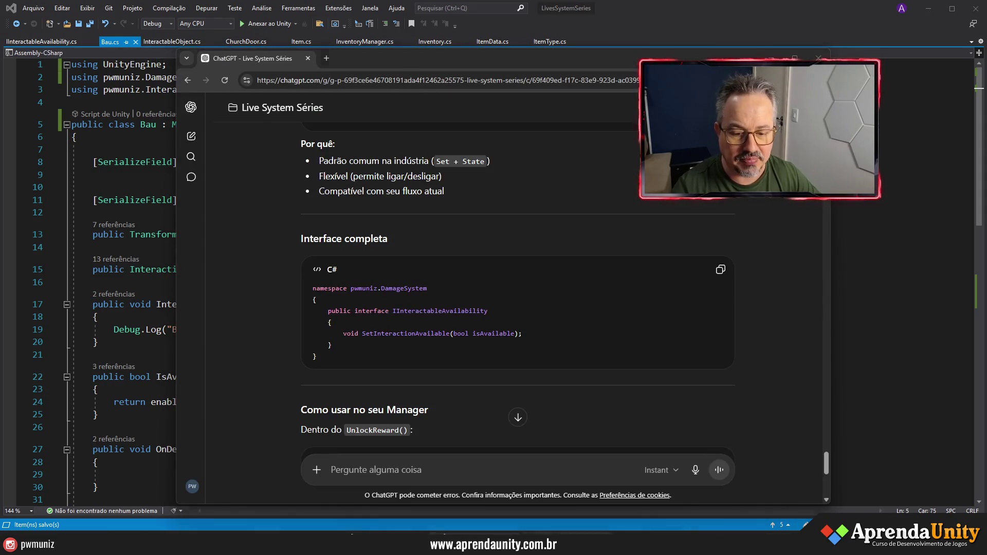
key("alt+Tab")
key("Tab")
key("alt+Tab")
key("alt+Tab")
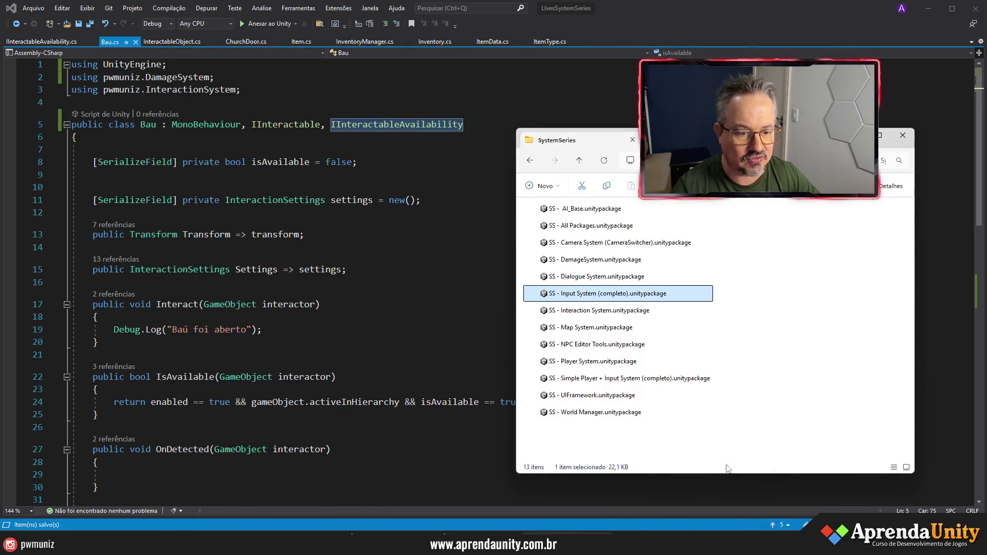
key("alt+Tab")
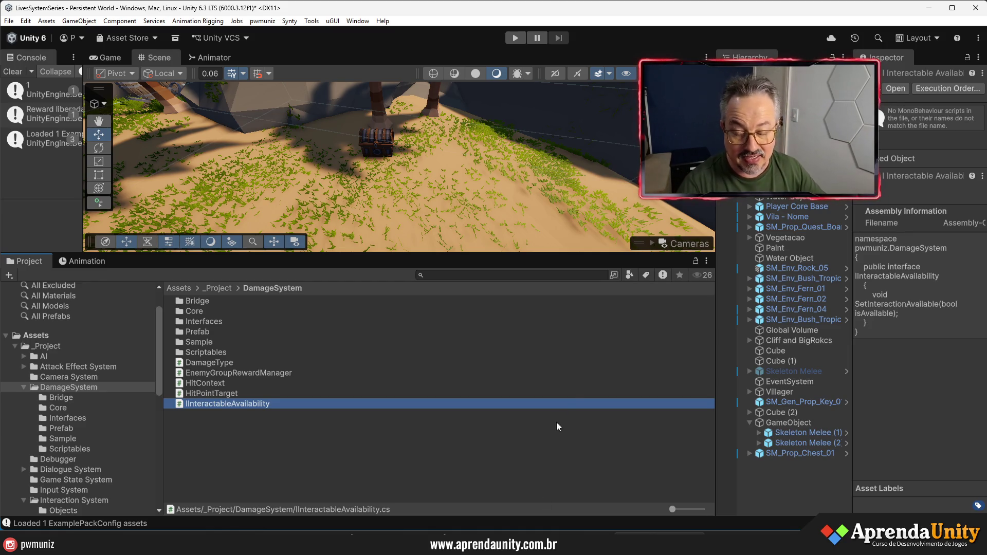
Step: Select the enemy group GameObject and open its EnemyGroupRewardManager script in Visual Studio
left_click(779, 425)
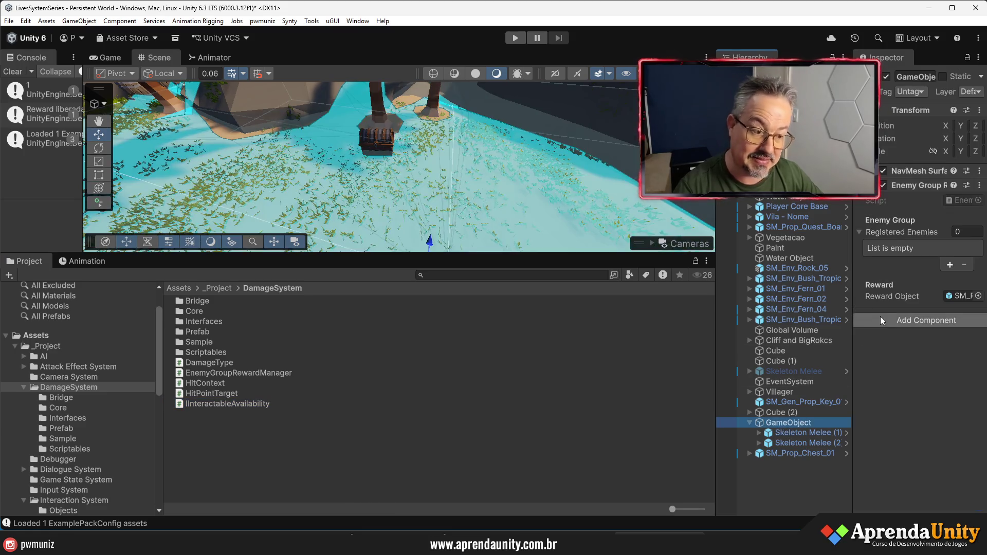
left_click(959, 198)
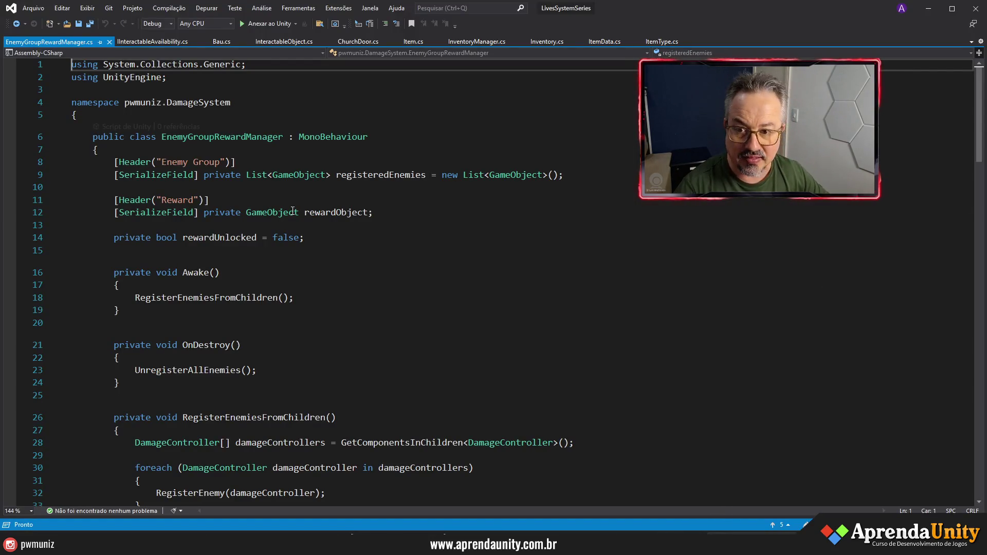
Step: Replace the reward activation line with interactableAvailability = rewardObject.GetComponent<IInteractableAvailability>(); and save
scroll(312, 200, "down", 20)
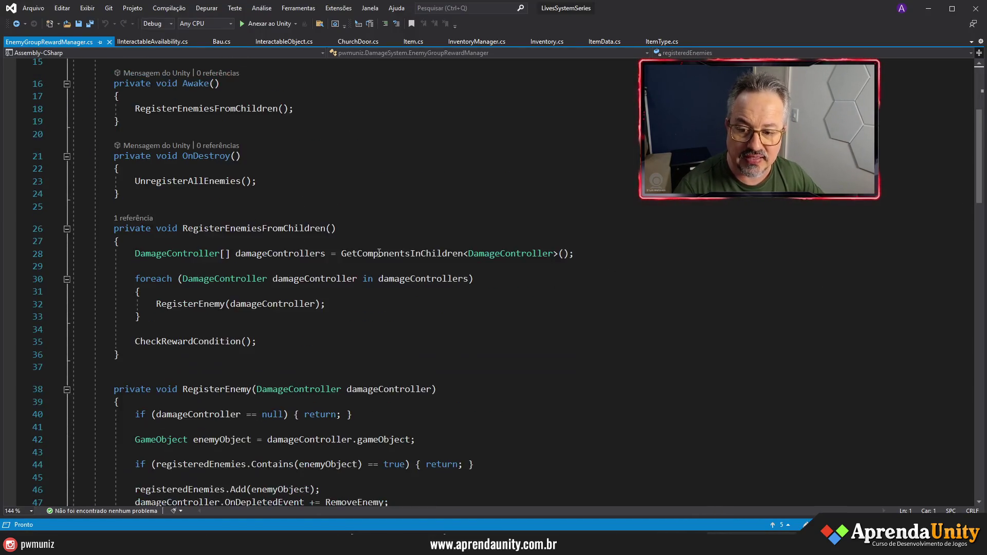
scroll(384, 247, "down", 8)
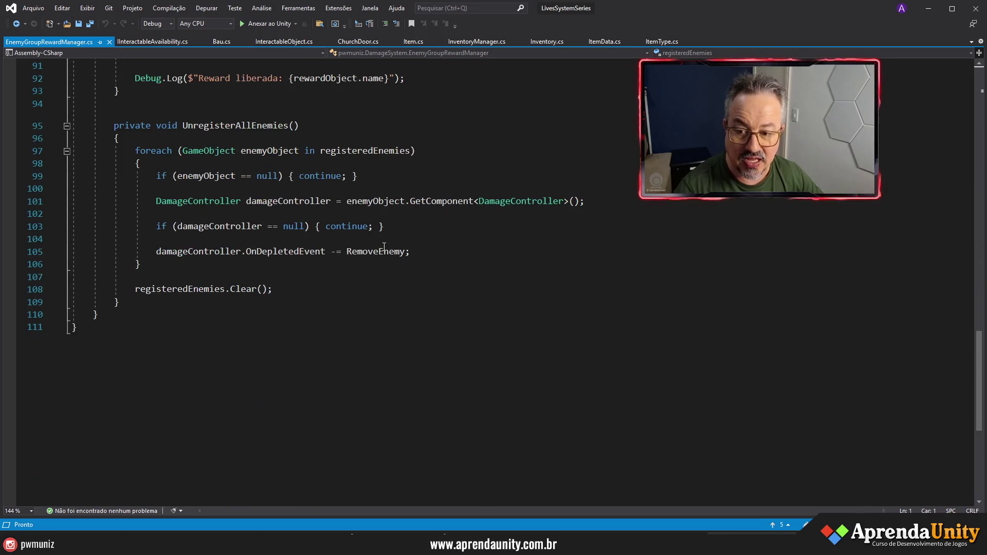
scroll(360, 335, "up", 2)
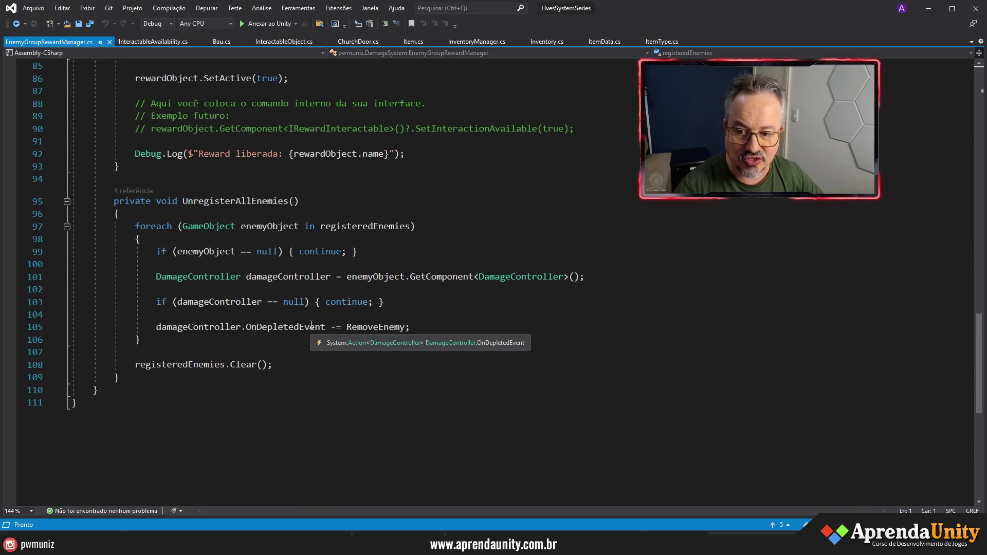
scroll(315, 290, "up", 3)
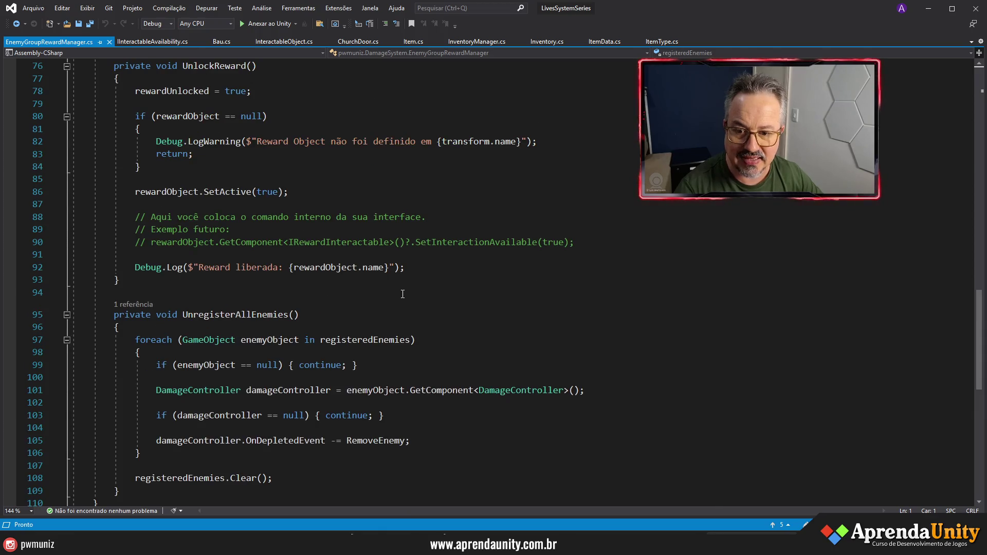
scroll(402, 295, "up", 2)
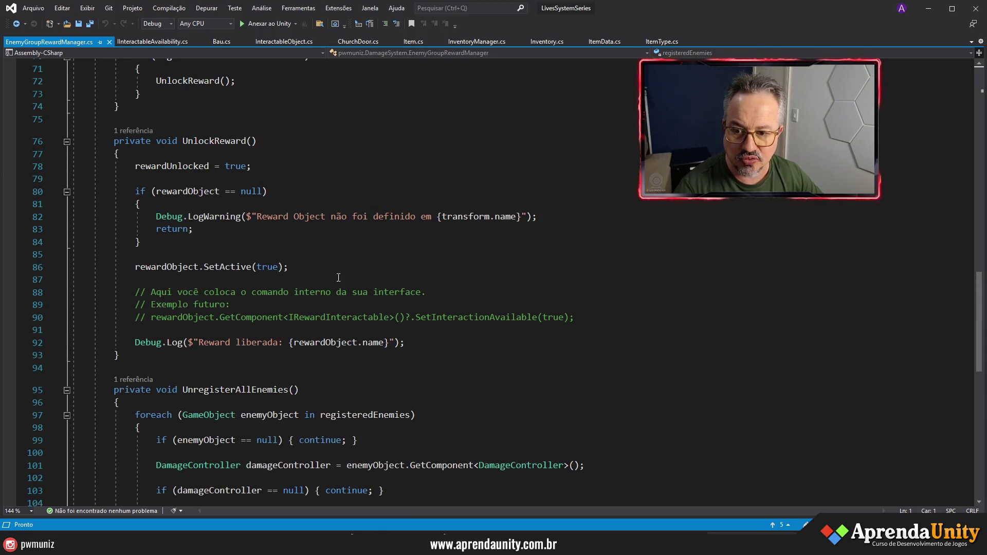
left_click_drag(289, 267, 136, 267)
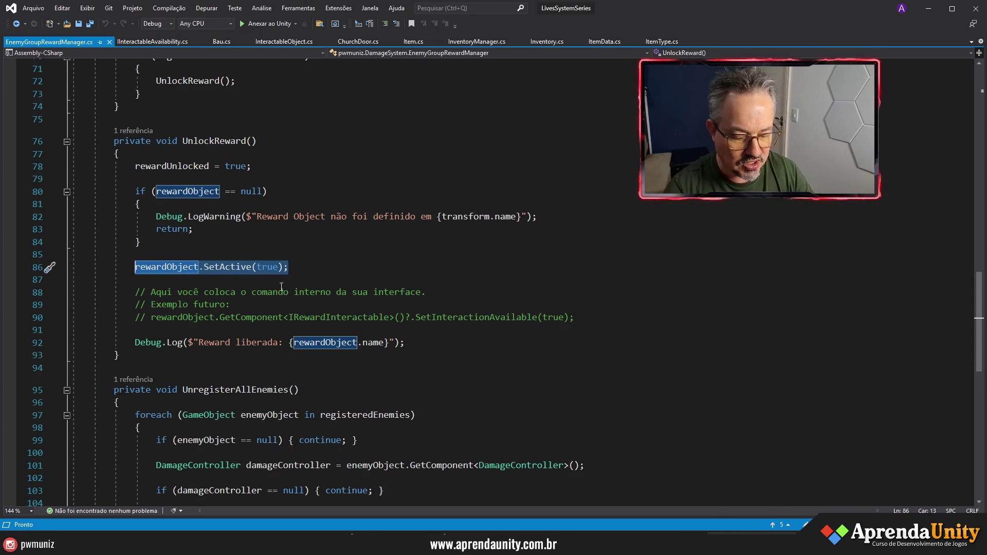
type("IInteractableAvailability")
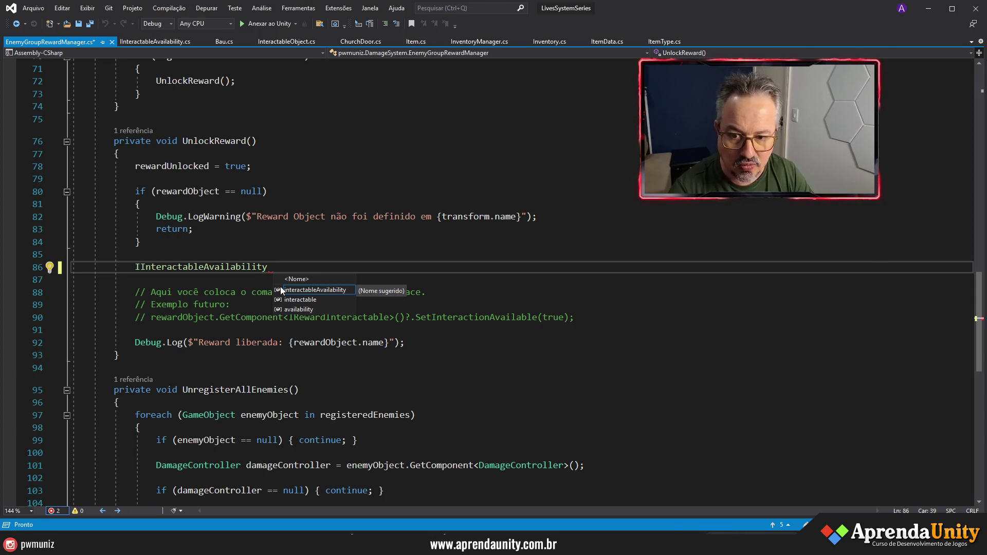
key("Tab")
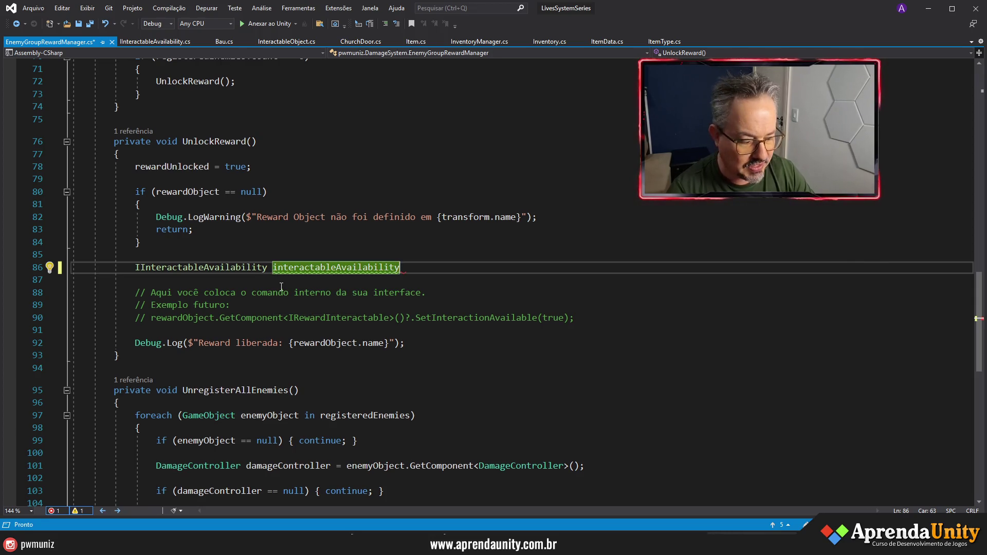
type(" = ")
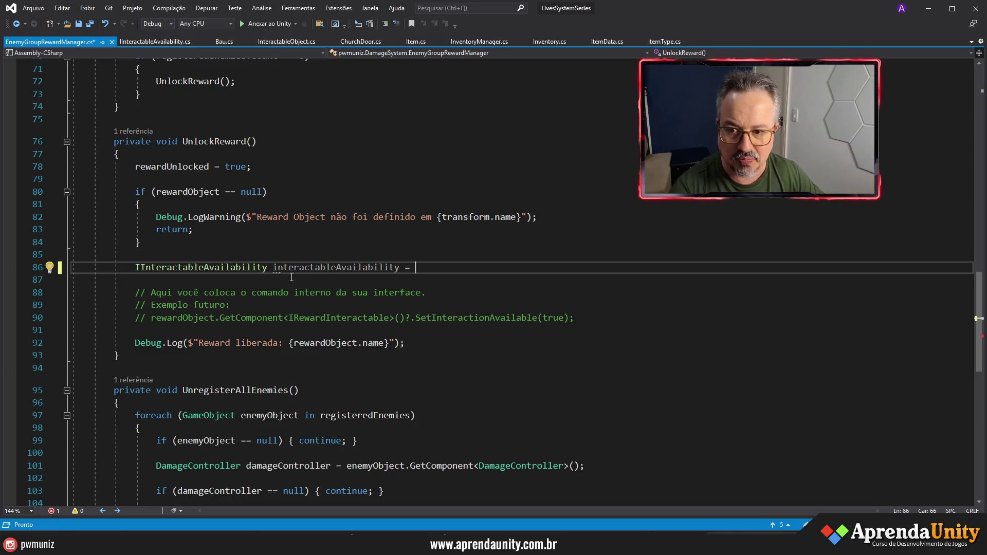
type("rewardObject")
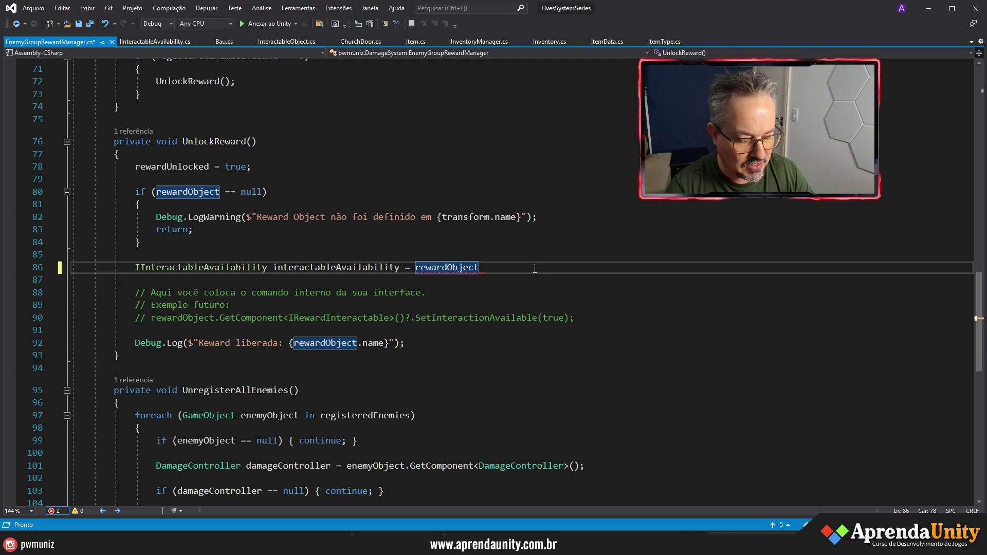
type(".GetComponent<")
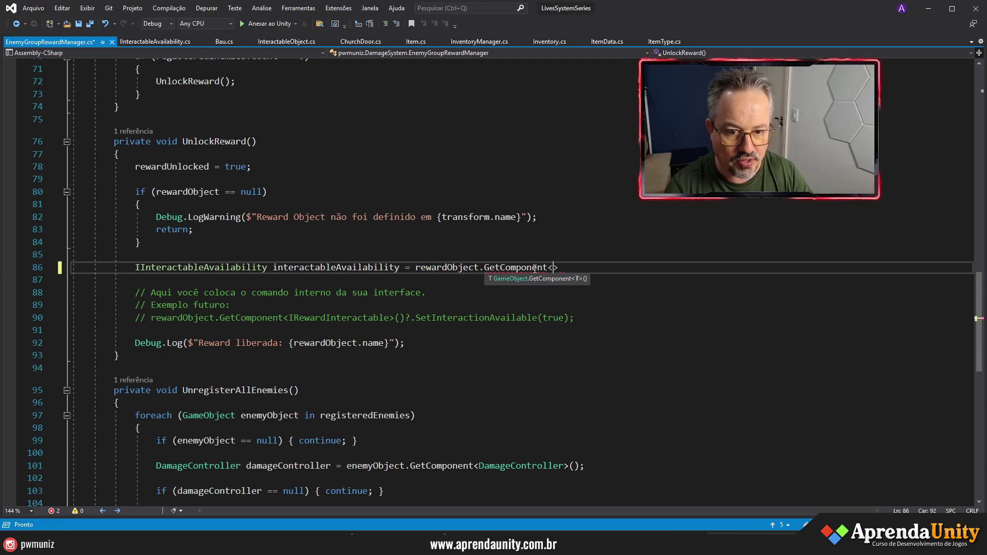
type("IInteractableAvailability")
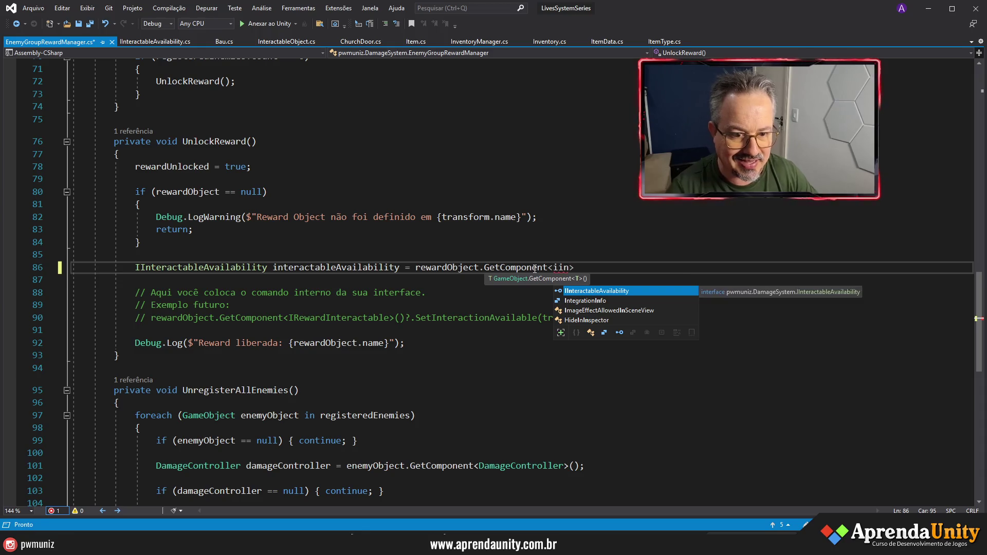
type(">();")
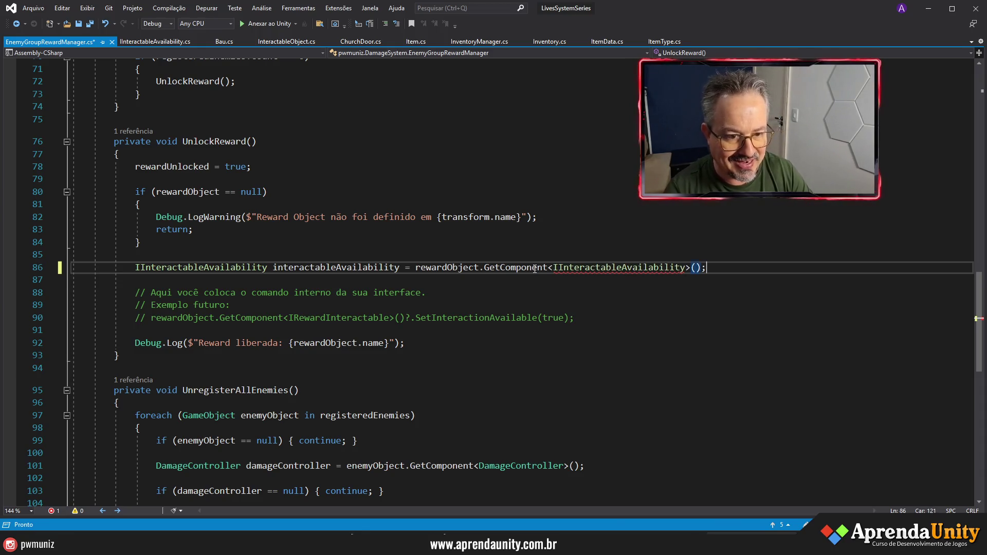
key("ctrl+s")
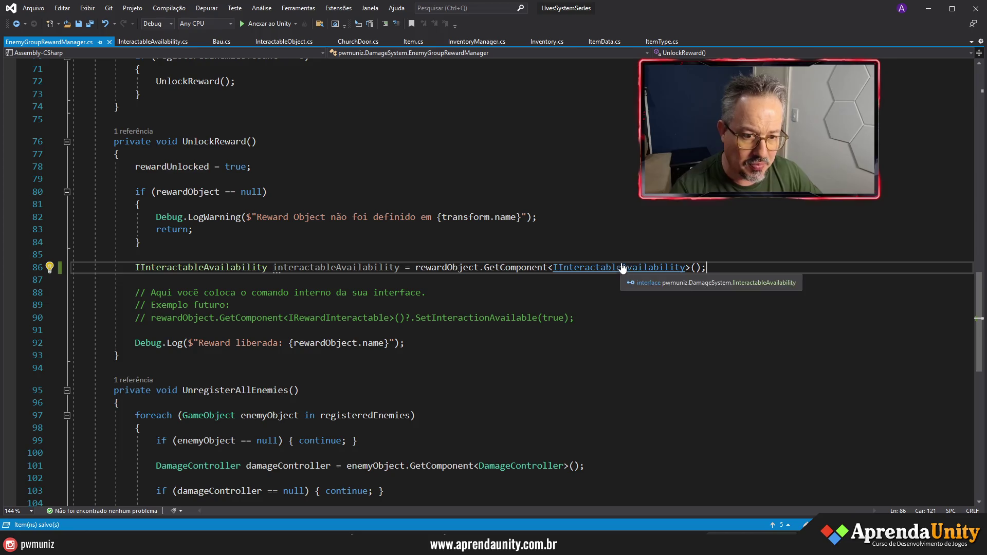
Step: Add an if(interactableAvailability != null) block below line 86
key("Down")
key("Down")
left_click(331, 268)
left_click(754, 267)
key("Return")
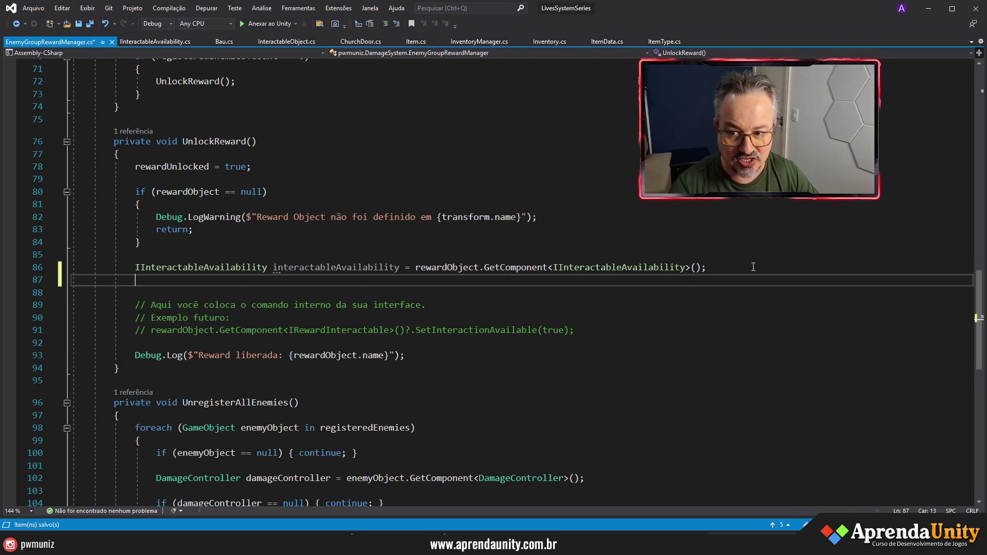
type("if(interactableAvailability ")
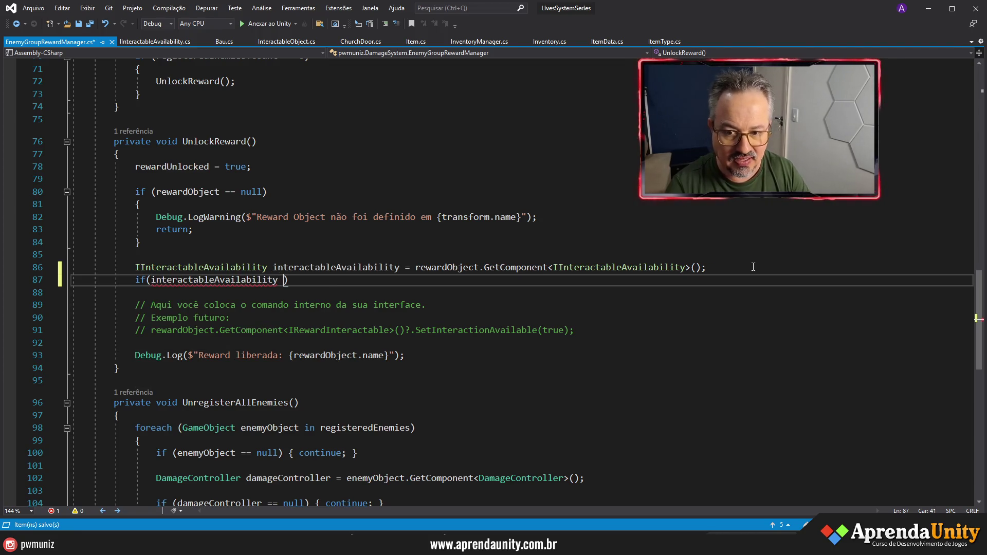
type("!= null)")
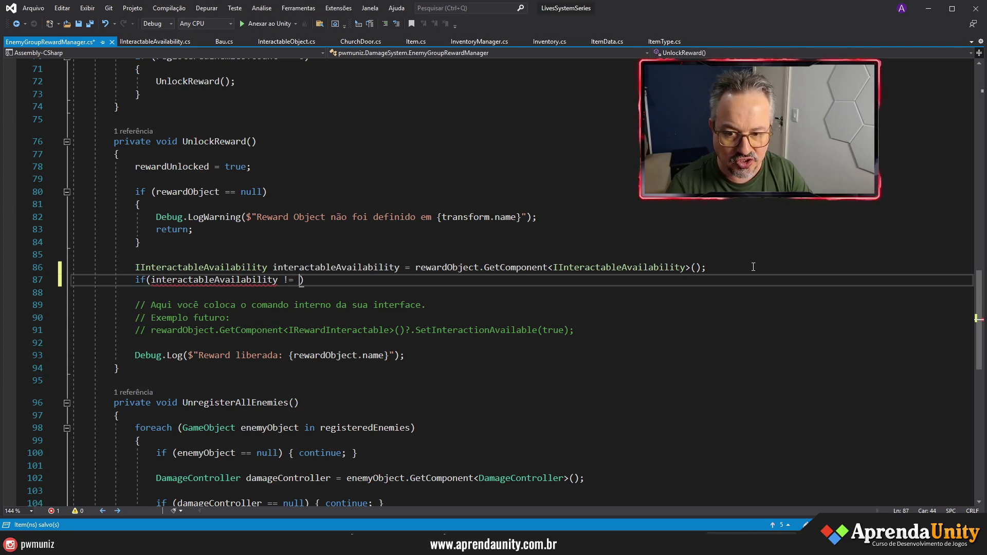
key("Return")
type("{")
key("Return")
Step: Inside the block call interactableAvailability.SetInteractionAvailable(true), fix the typos, and save
type("interactableAvailability.")
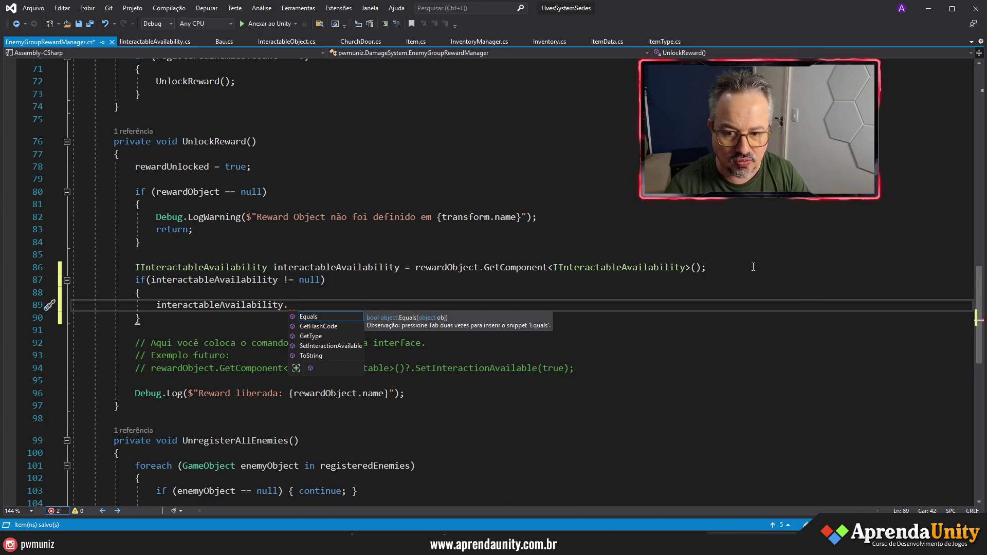
key("Down")
key("Down")
key("Down")
key("Tab")
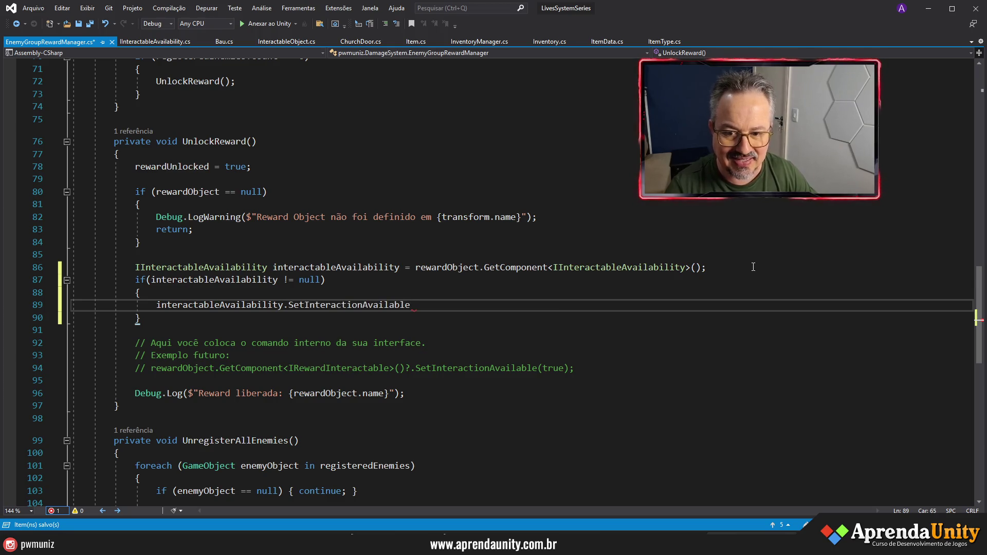
type("(trye")
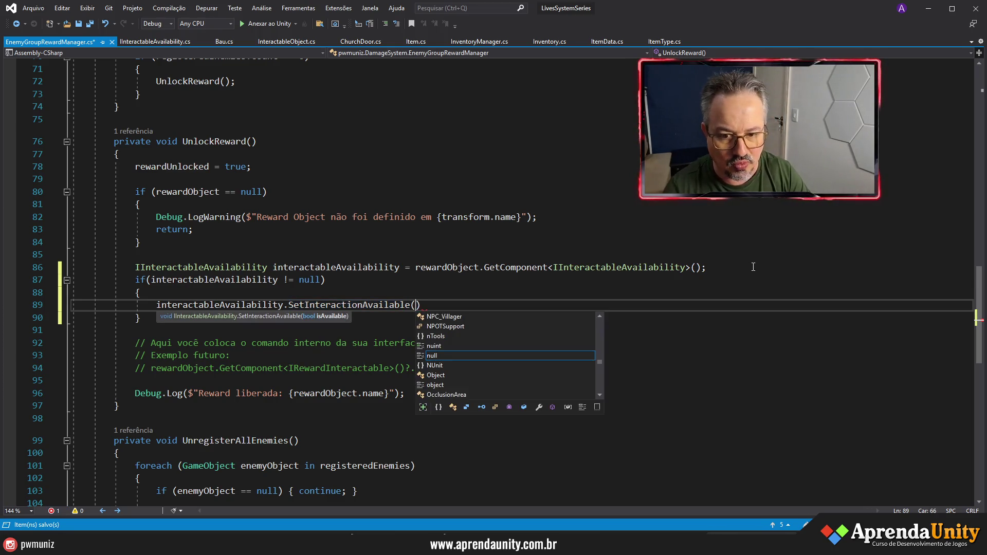
key("BackSpace")
key("BackSpace")
type("ue); ;")
key("ctrl+s")
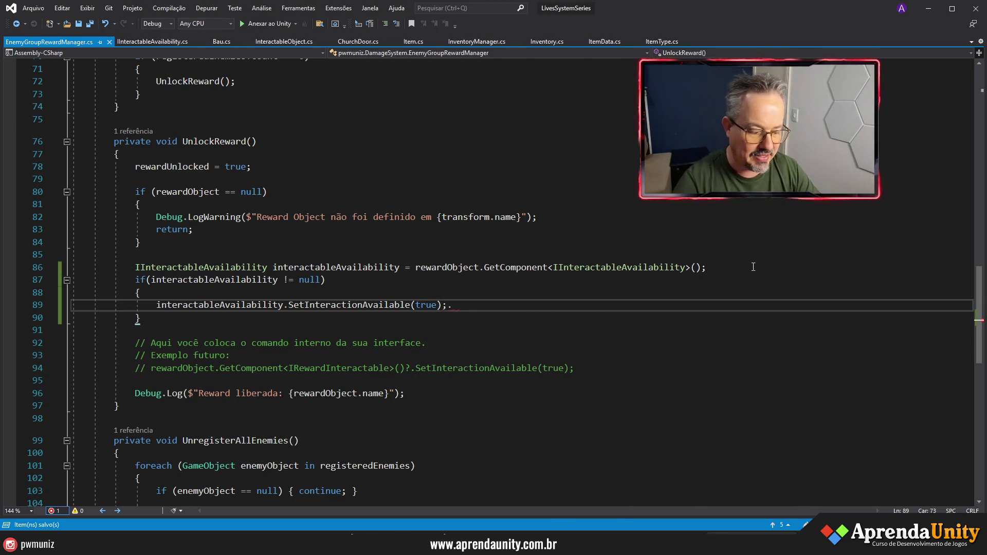
key("BackSpace")
key("BackSpace")
key("ctrl+s")
scroll(569, 249, "up", 20)
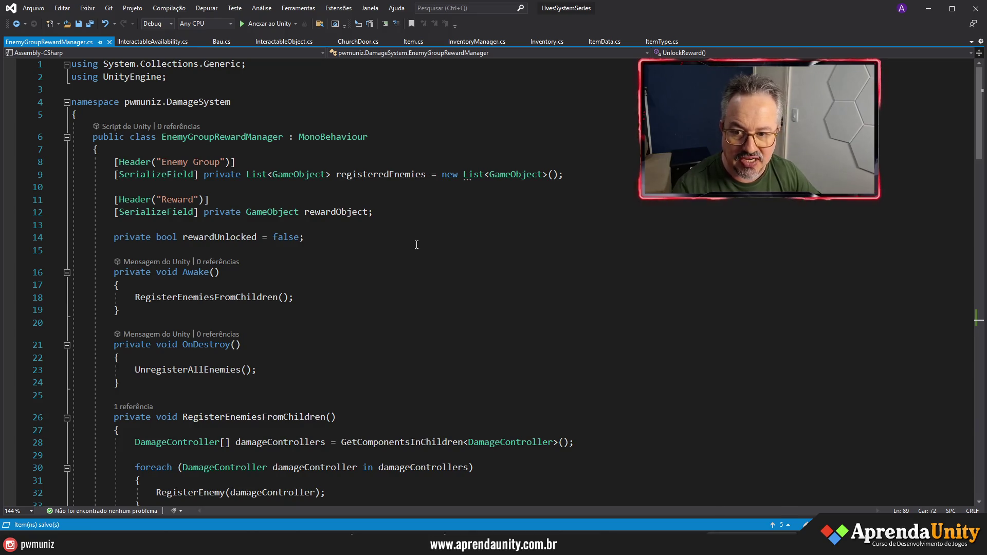
Step: Check each use of rewardUnlocked with Find Next, then return to the Unity editor
double_click(230, 238)
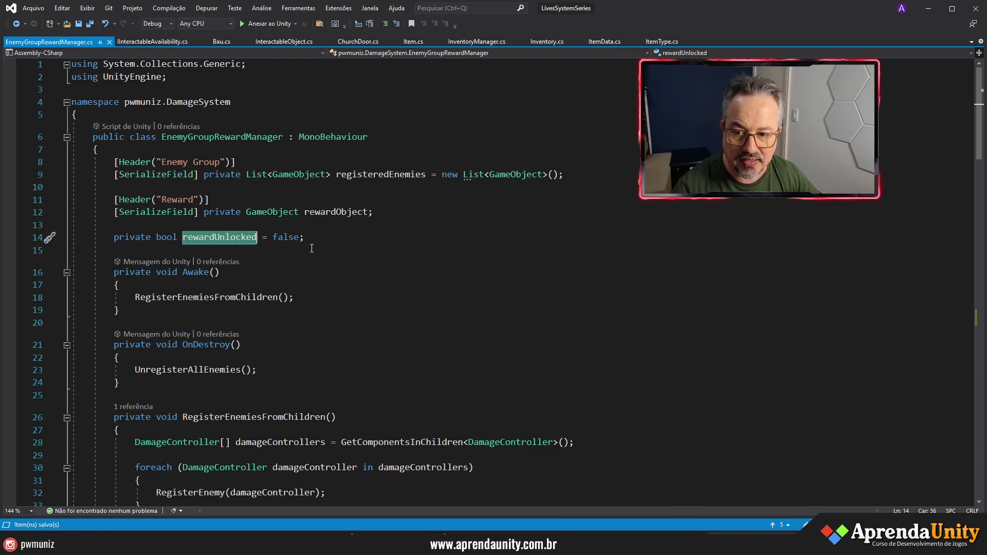
double_click(229, 237)
key("ctrl+f")
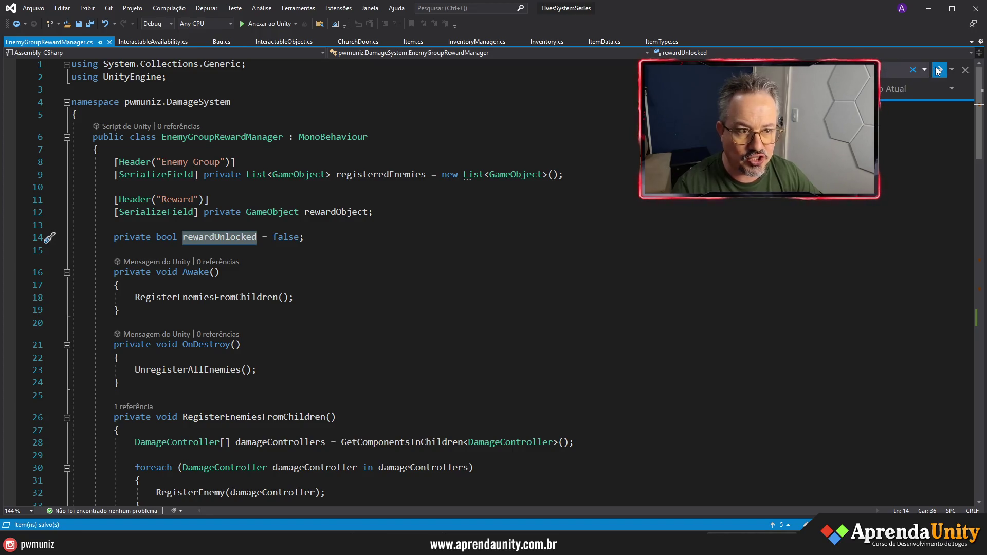
left_click(937, 70)
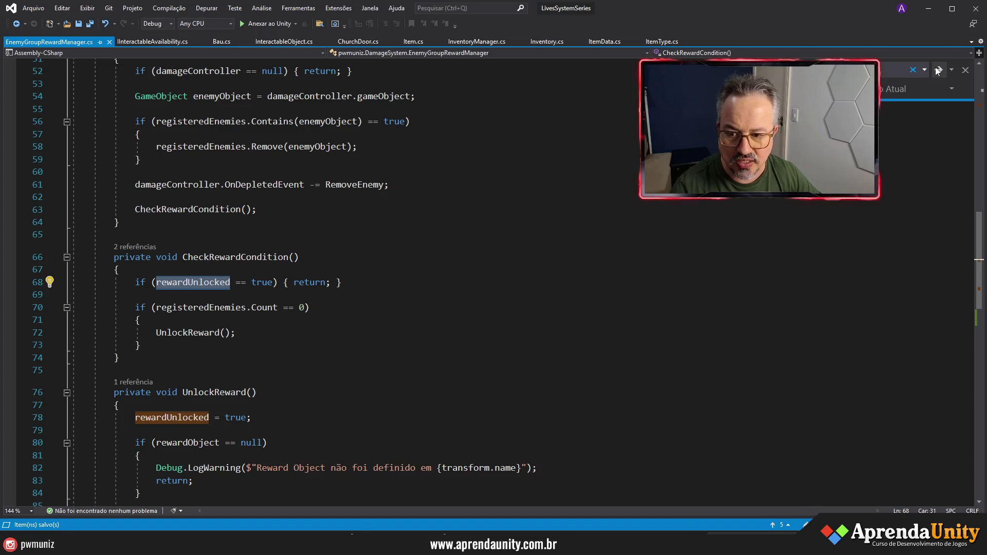
left_click(937, 68)
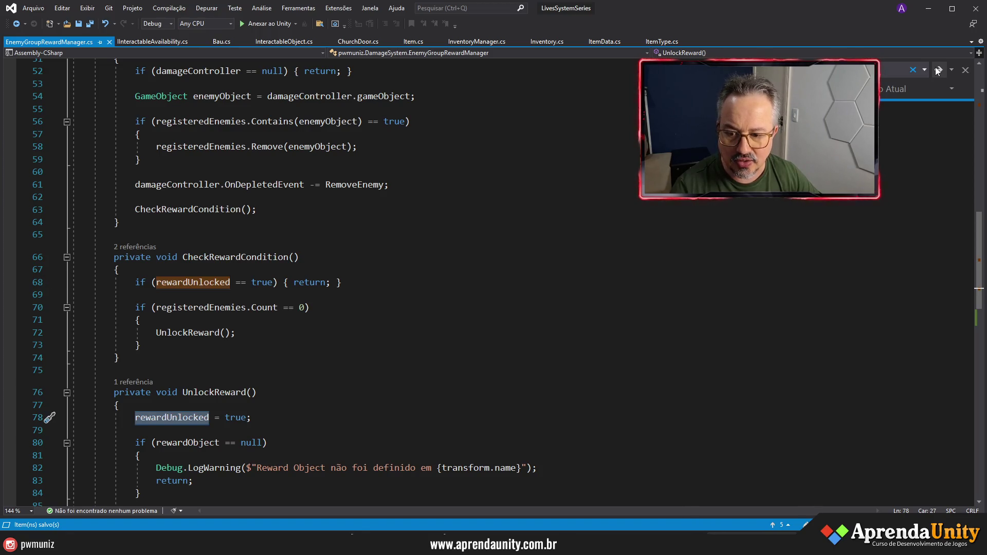
scroll(294, 299, "down", 3)
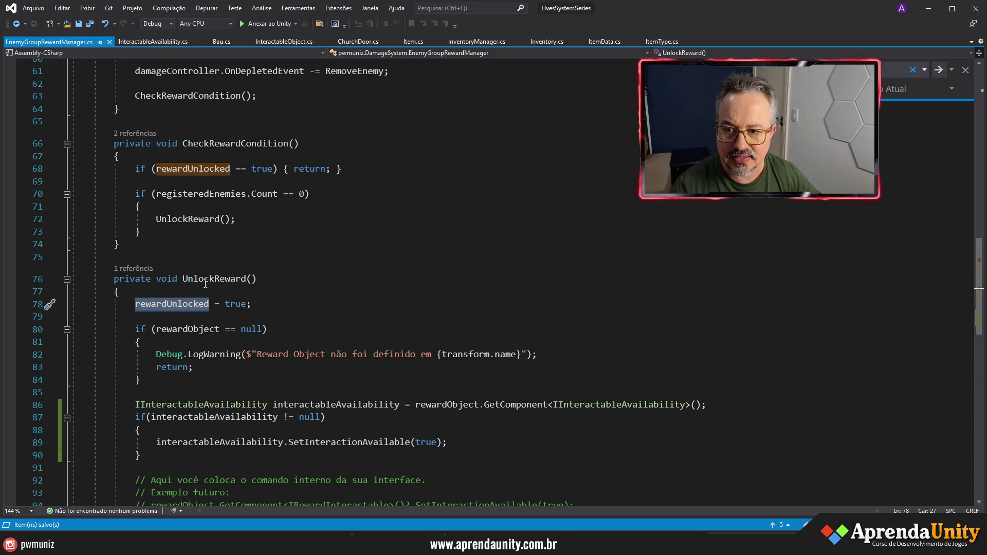
scroll(293, 218, "down", 7)
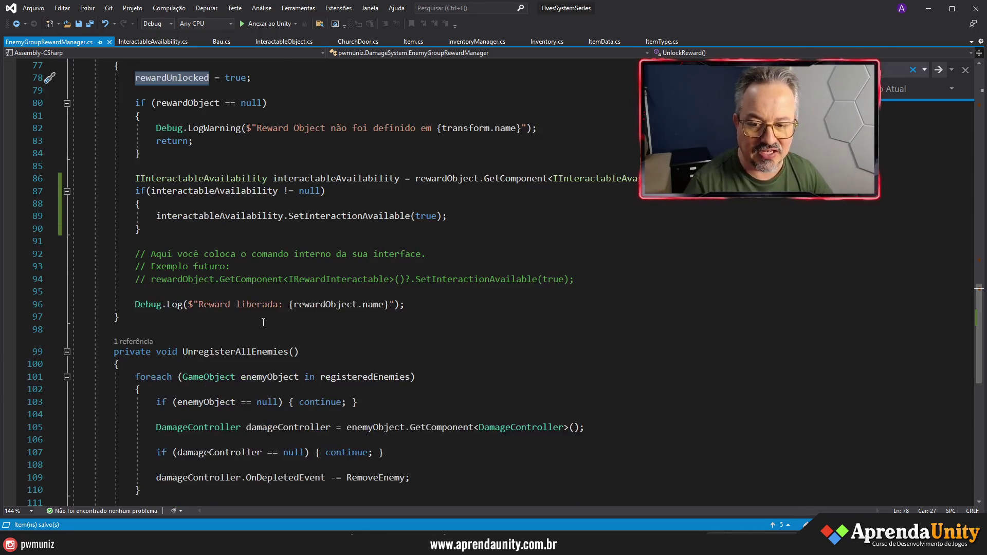
scroll(268, 321, "up", 11)
scroll(359, 325, "up", 4)
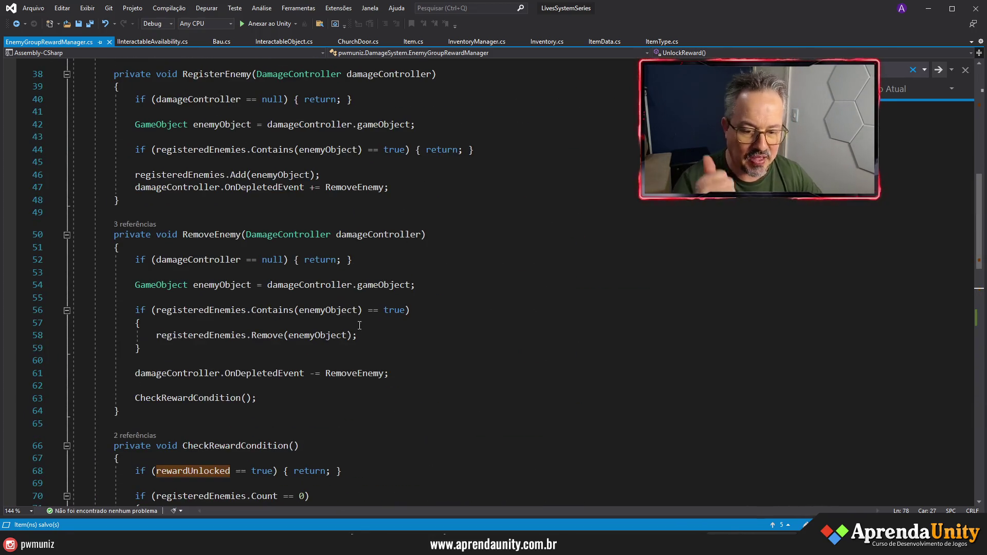
key("alt+Tab")
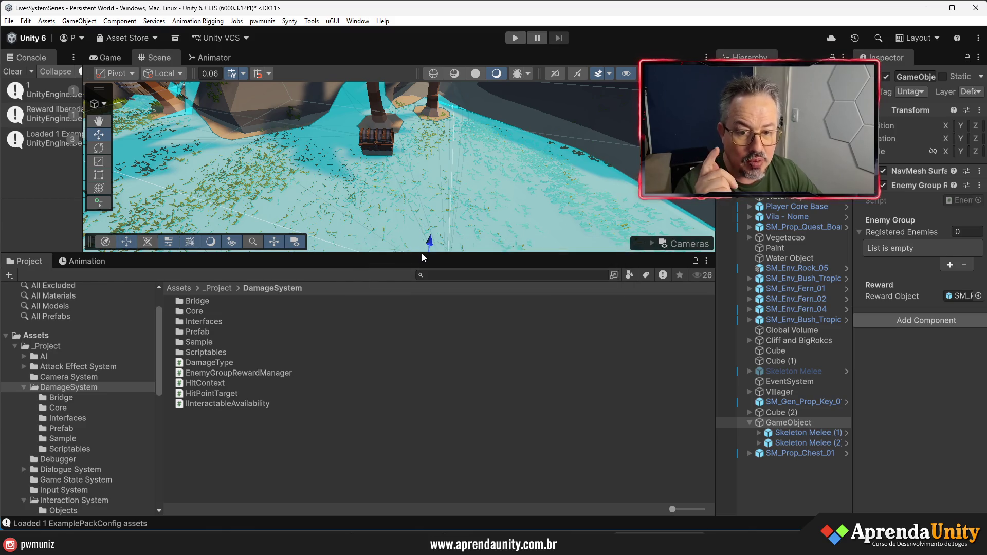
Step: Add the Bau script component to the SM_Prop_Chest_01 treasure chest
mouse_move(423, 257)
left_mouse_down()
mouse_move(442, 324)
mouse_move(445, 393)
left_mouse_up()
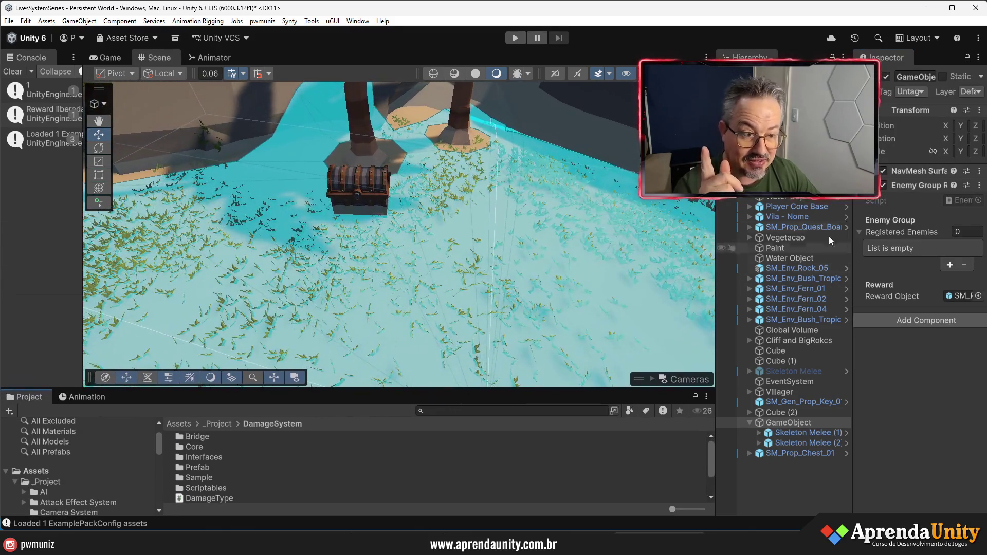
left_click(795, 453)
left_click_drag(853, 258, 653, 257)
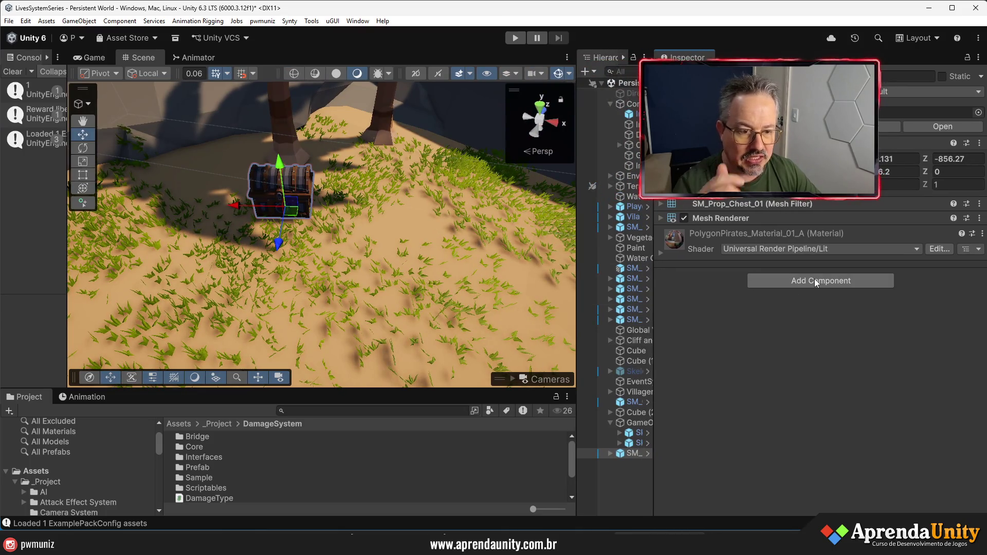
left_click(815, 281)
type("bau")
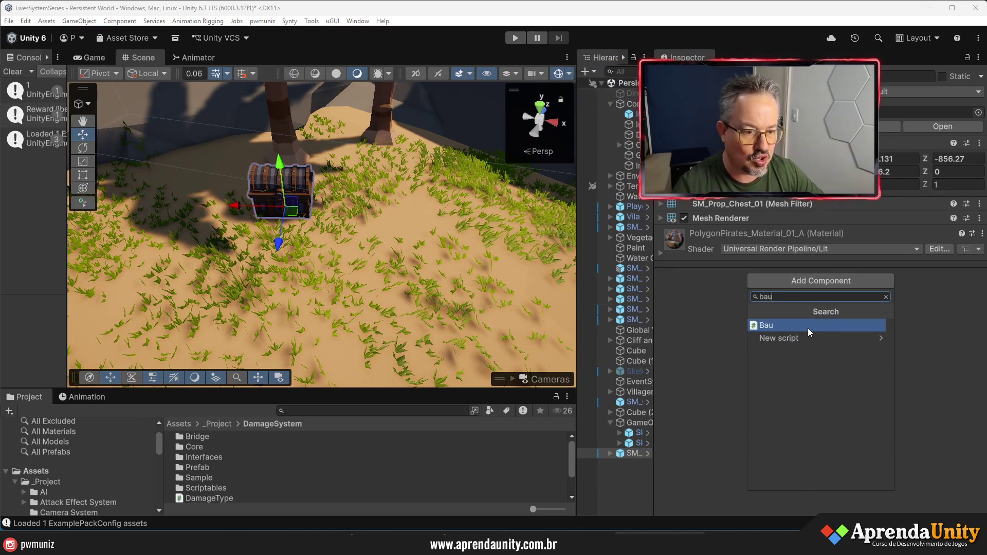
left_click(807, 328)
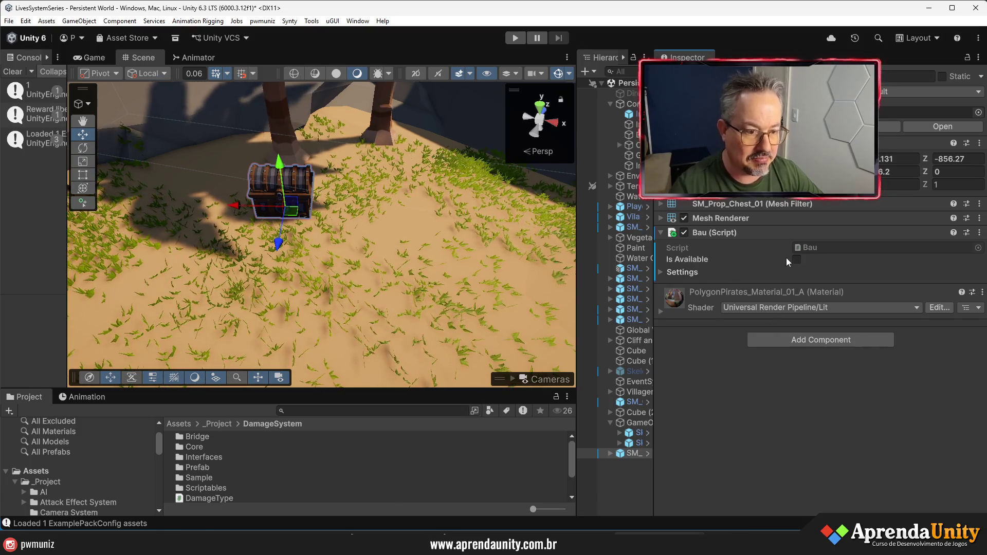
Step: Set the Bau Obstruction Mask to Default, Relief, Terrain and Interactable
left_click(683, 273)
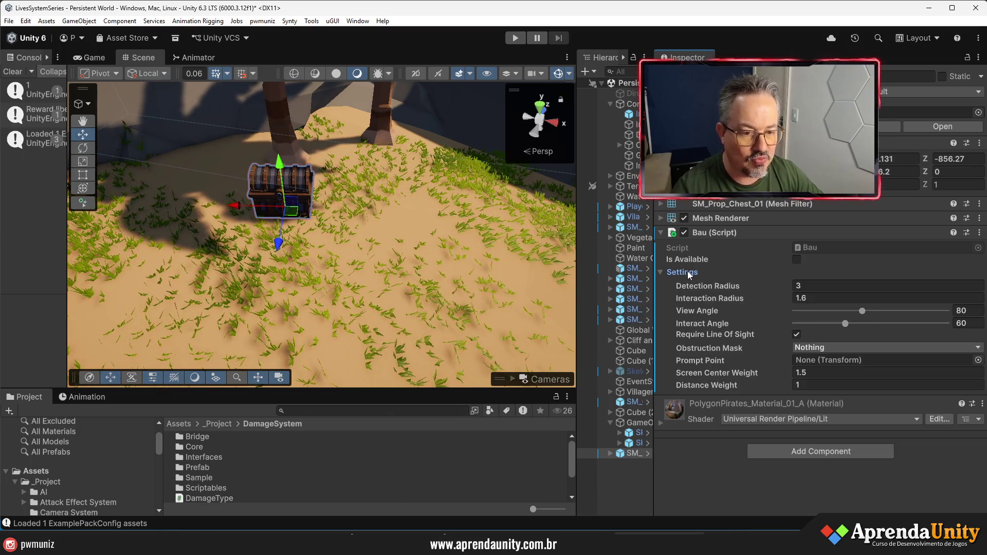
left_click(864, 346)
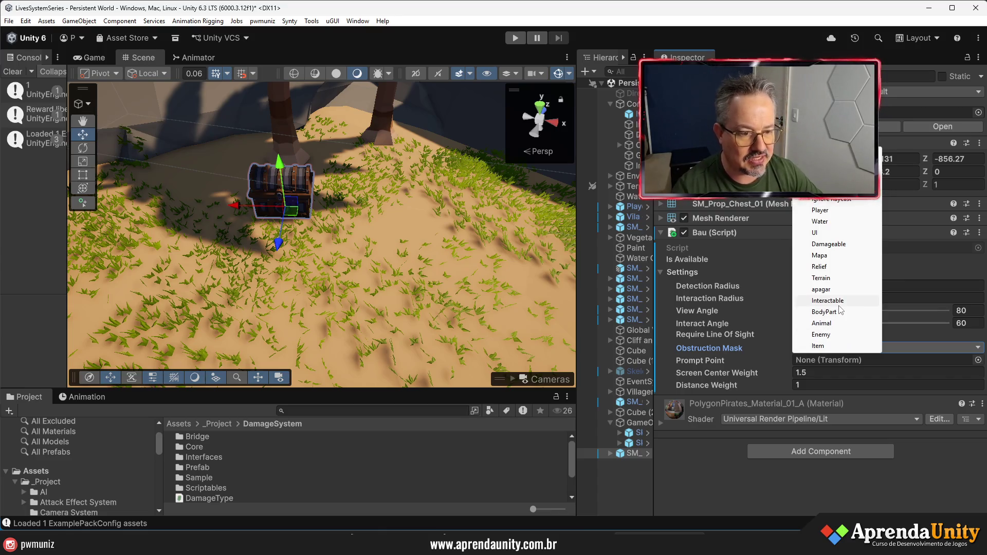
left_click(828, 301)
left_click(844, 348)
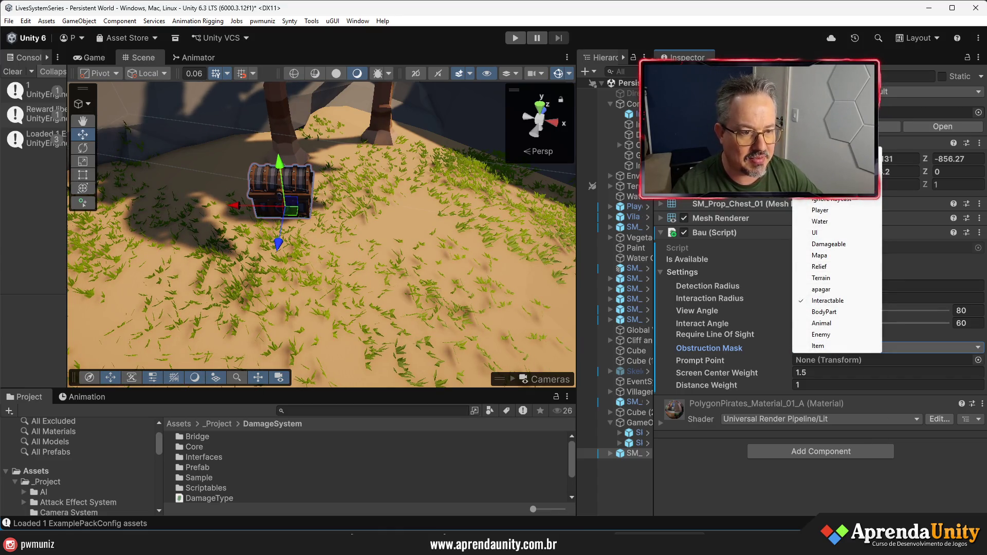
left_click(828, 176)
left_click(843, 347)
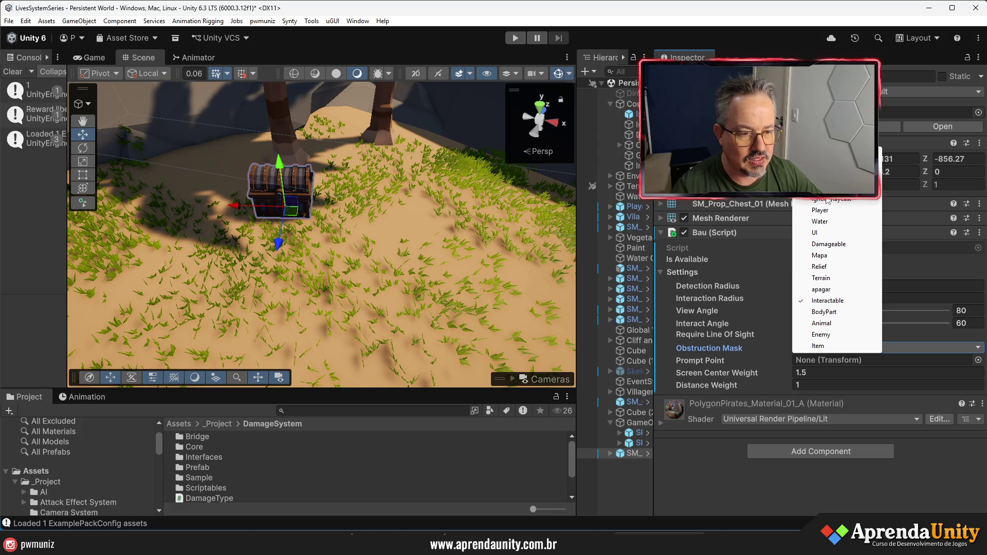
left_click(822, 266)
left_click(848, 349)
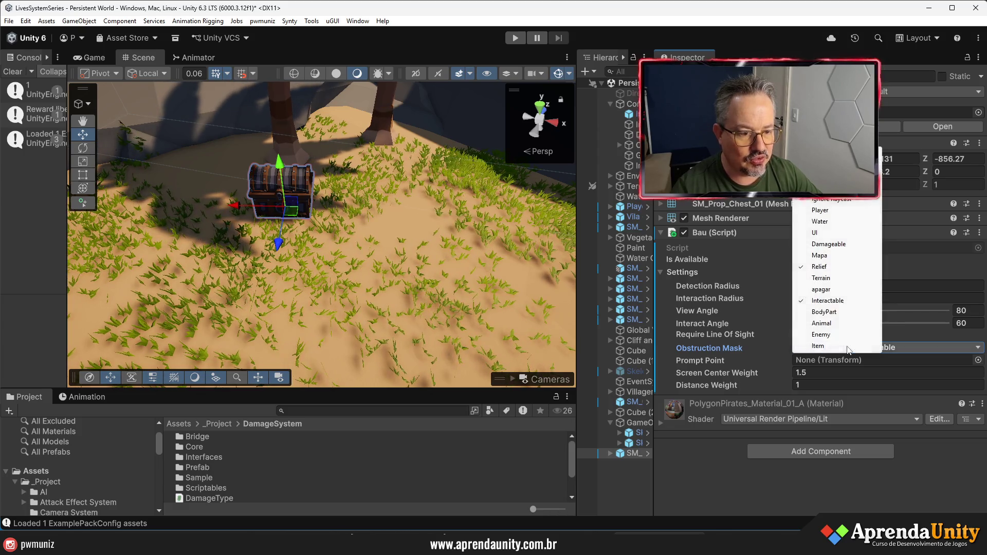
left_click(821, 278)
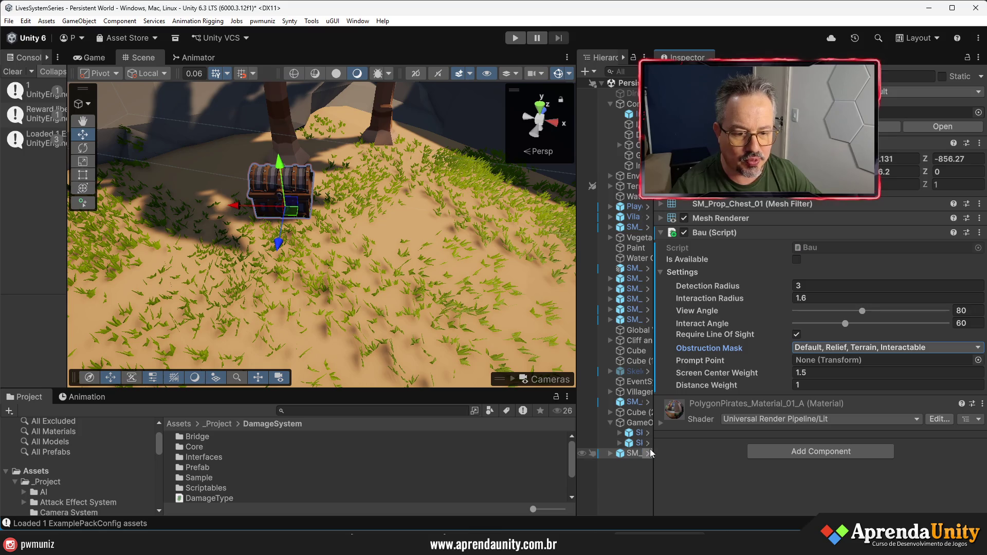
left_click_drag(651, 449, 725, 449)
left_click(675, 455)
Step: Expand SM_Prop_Chest_01 and undo the lid rotation so the chest is closed
left_click(611, 454)
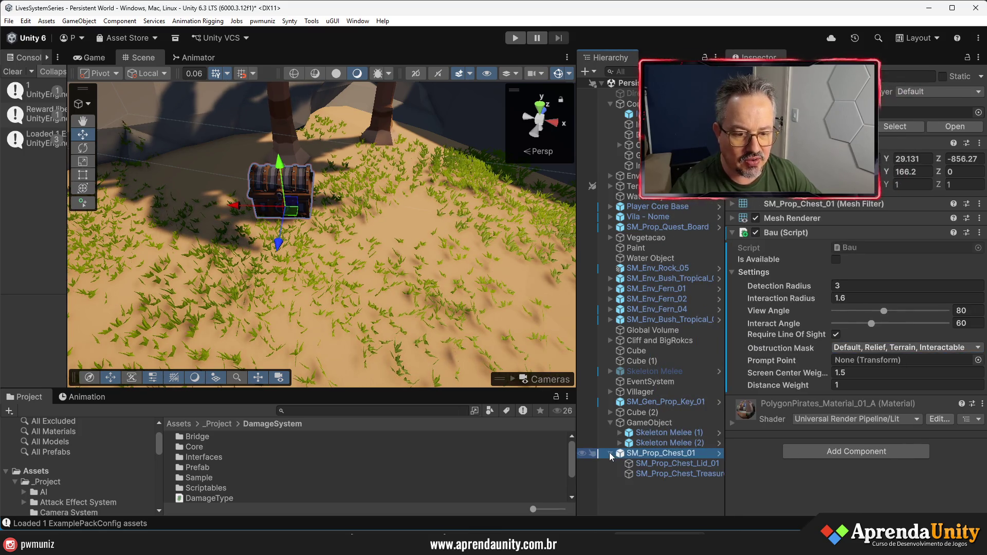
left_click(610, 453)
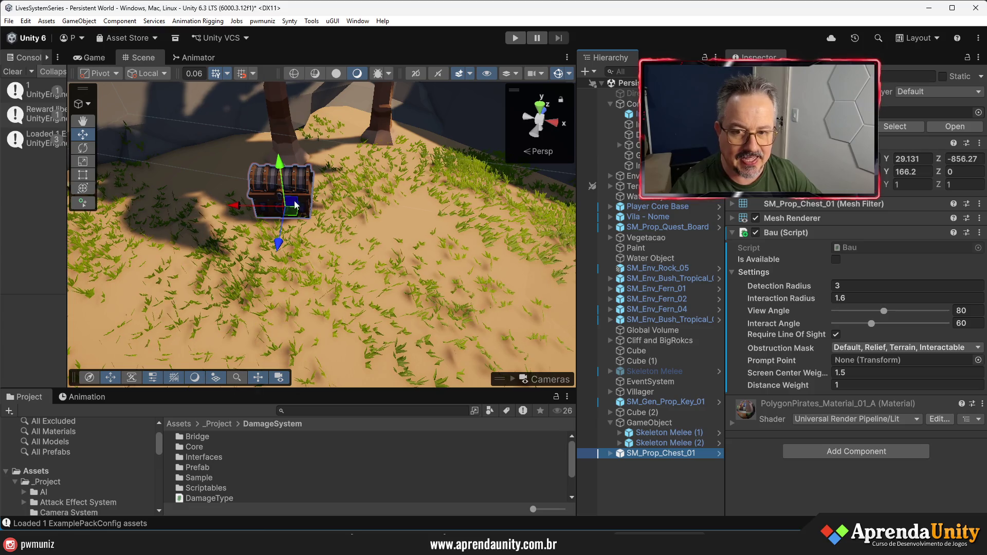
left_click(610, 455)
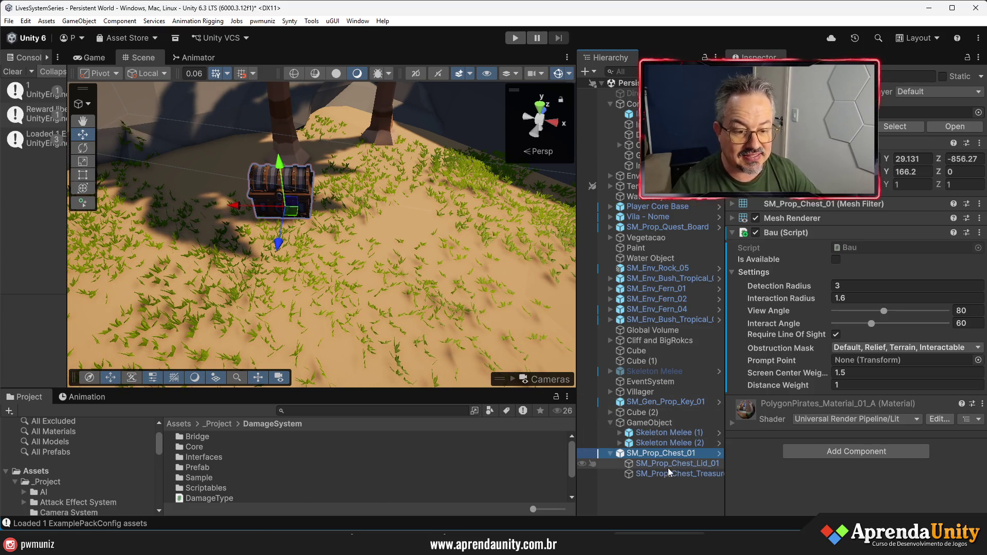
left_click(674, 474)
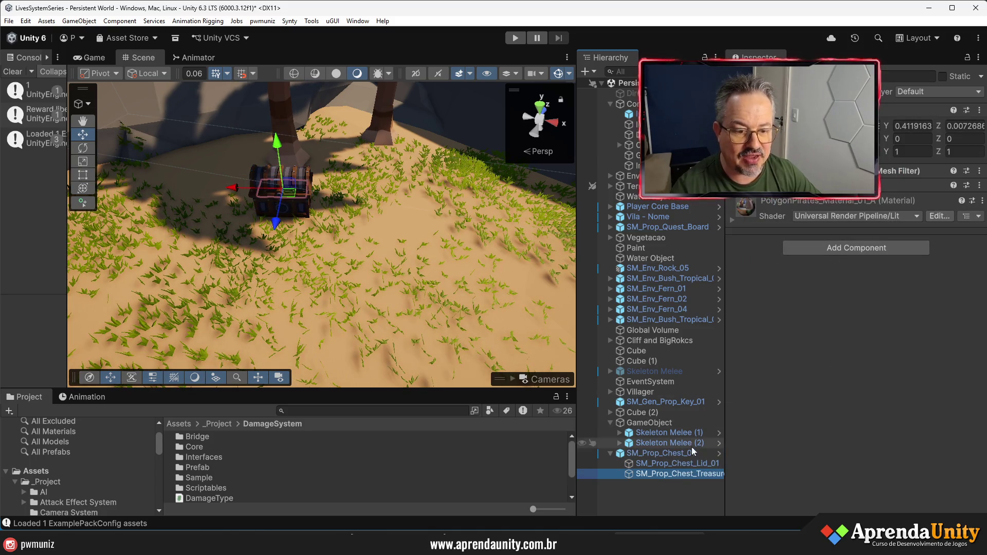
left_click(690, 464)
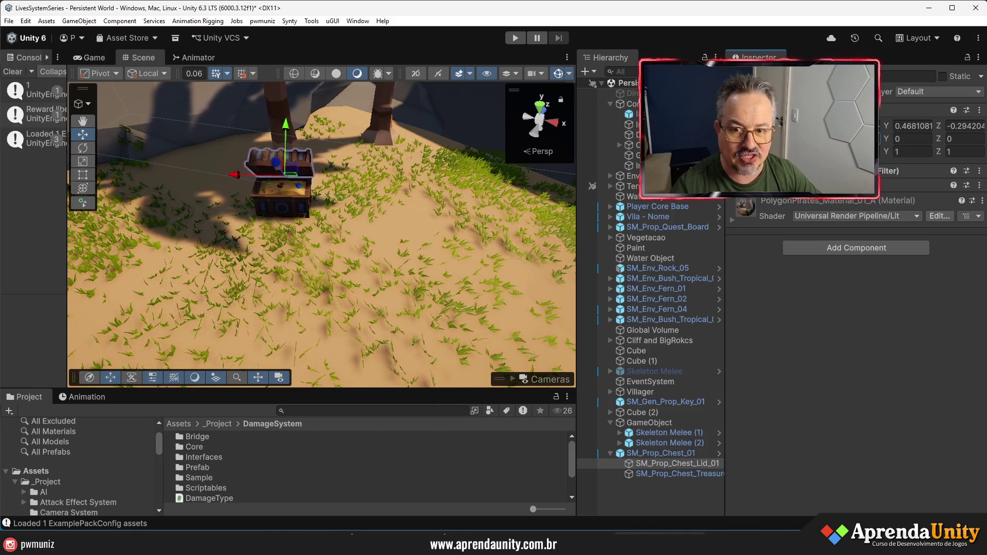
key("alt+Tab")
key("alt+Tab")
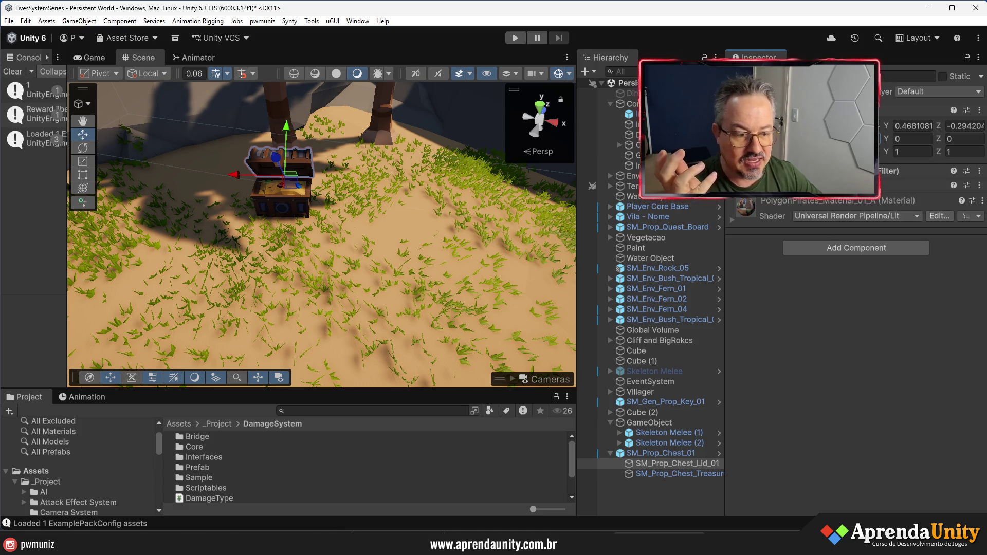
key("ctrl+z")
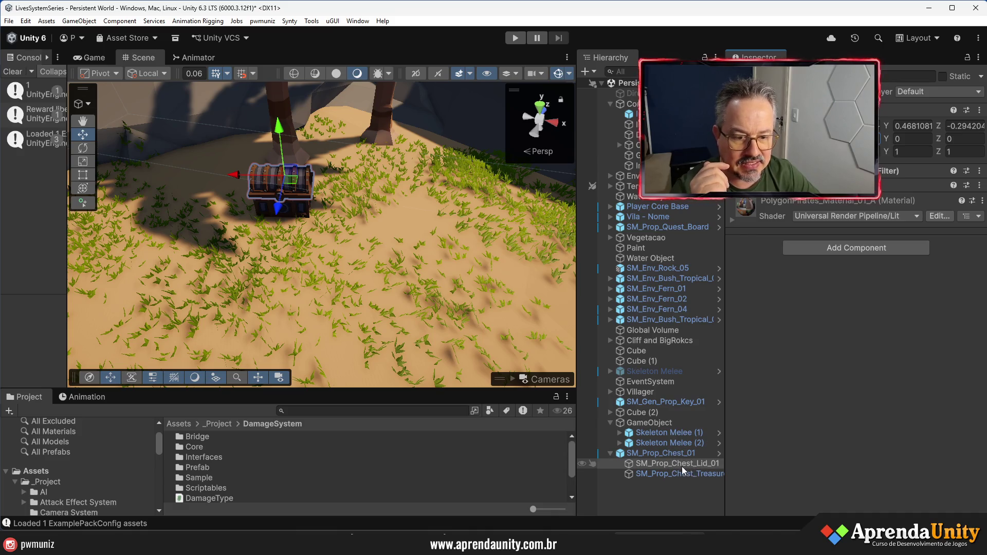
Step: Assign SM_Prop_Chest_Lid_01 as the Bau script's Prompt Point, then enter play mode
left_click(672, 454)
left_click_drag(677, 464, 878, 360)
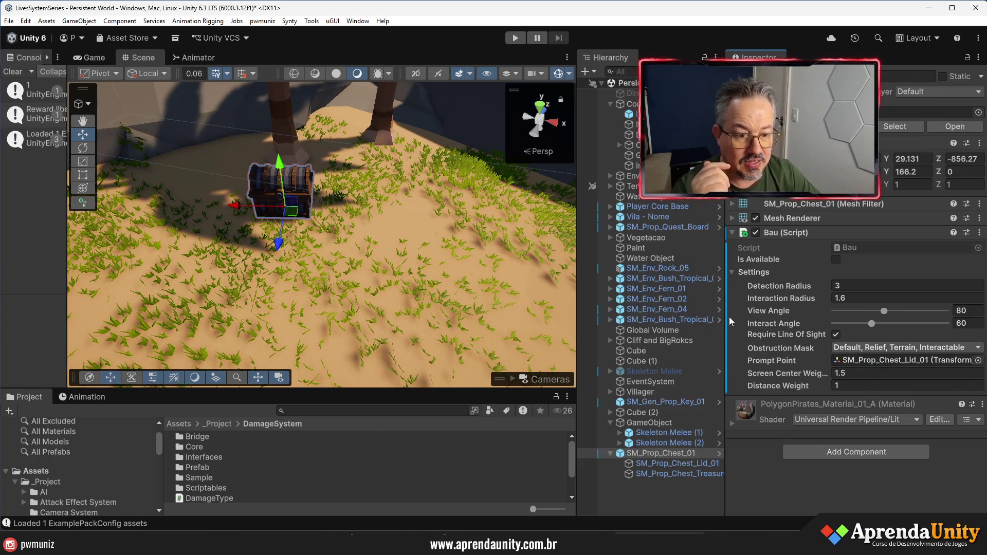
left_click_drag(730, 322, 832, 324)
left_click_drag(578, 340, 741, 337)
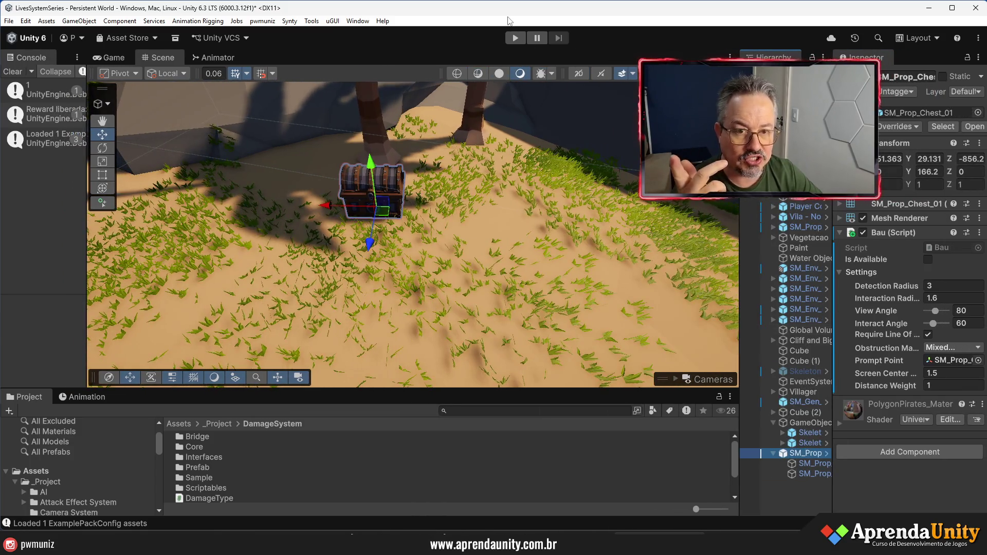
left_click(513, 38)
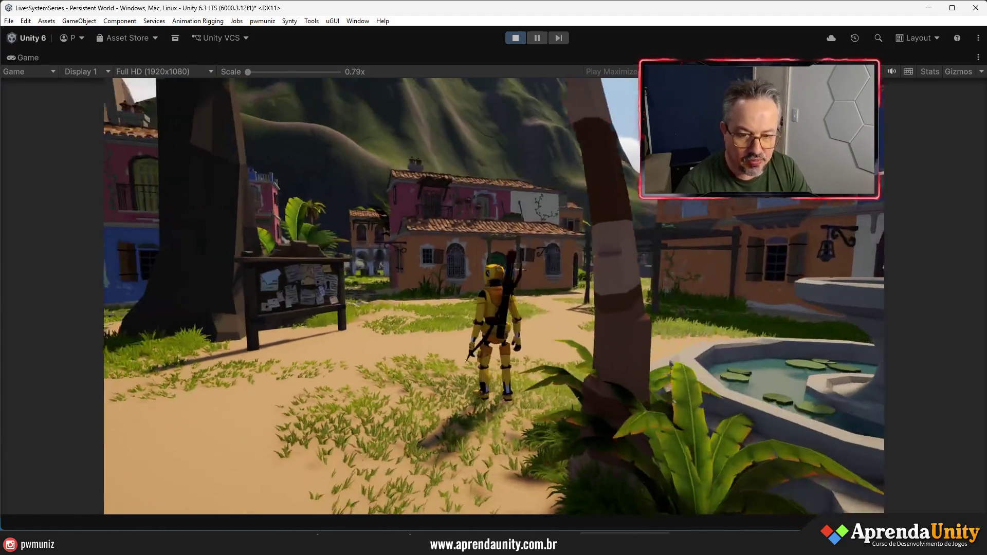
key("w")
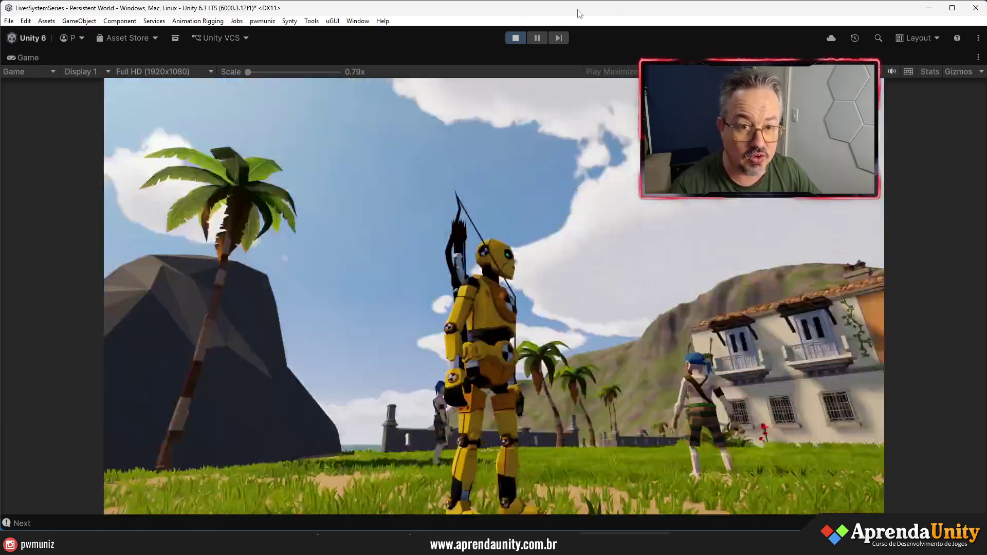
key("ctrl+p")
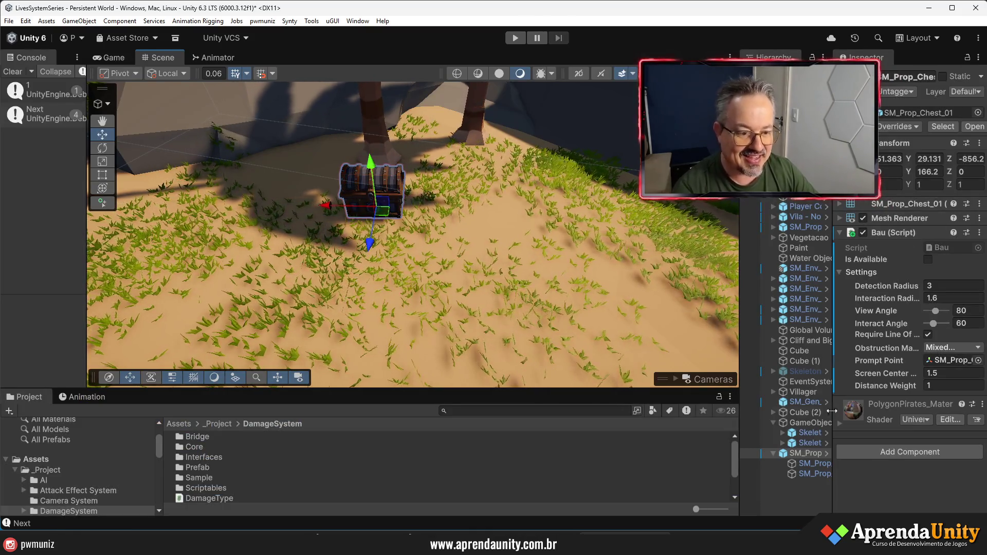
Step: Add a Box Collider to the chest and raise its top to about 0.79 units
left_click(891, 452)
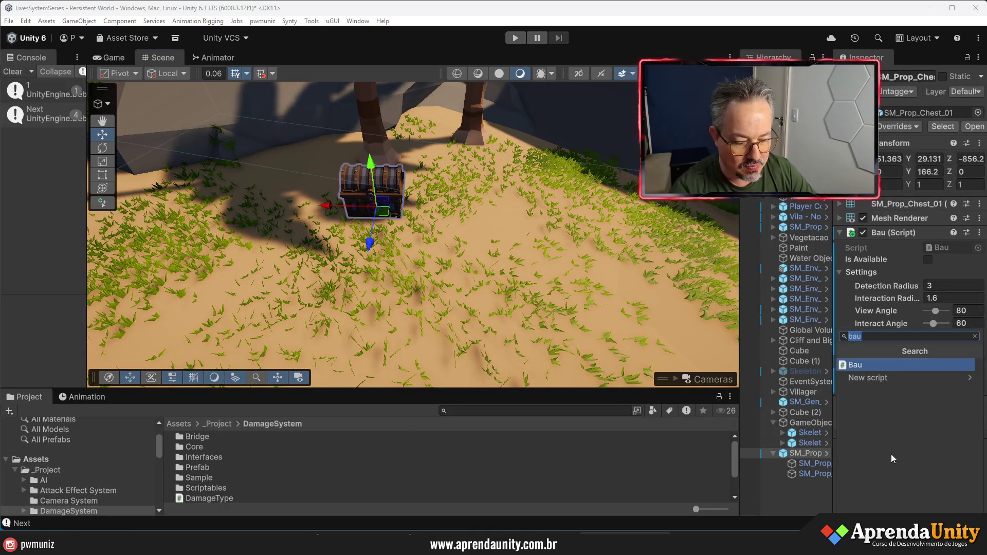
type("box")
key("Down")
key("Down")
key("Return")
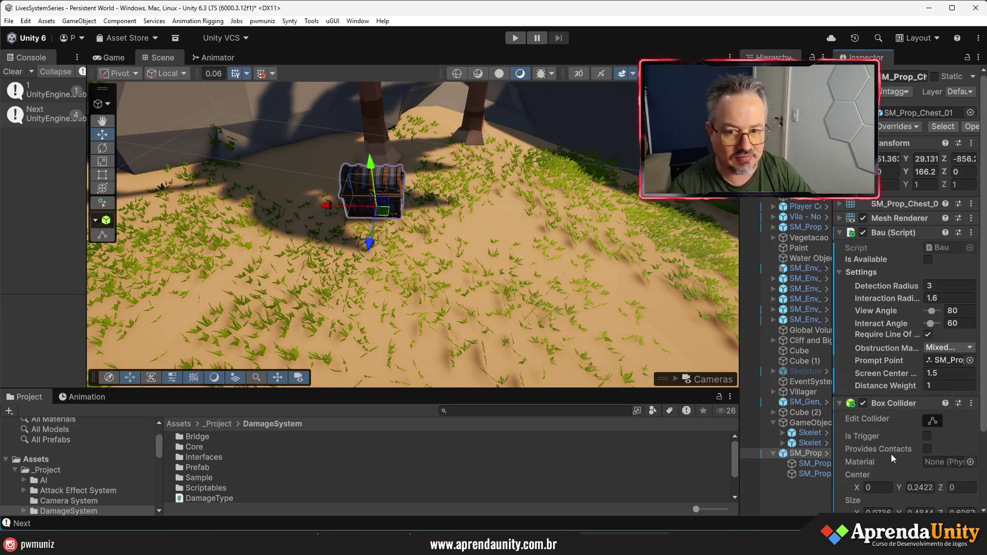
left_click(932, 421)
left_click_drag(370, 182, 370, 160)
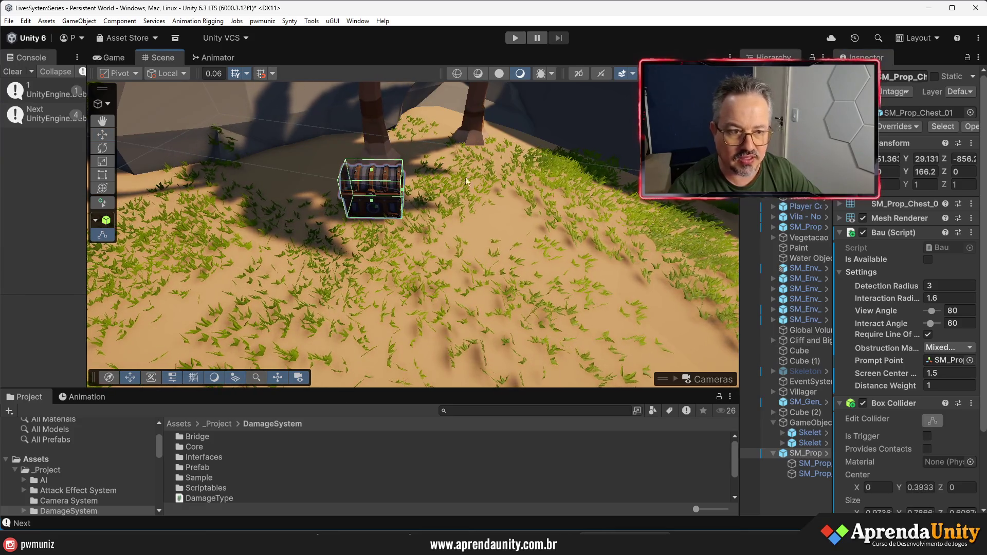
left_click_drag(740, 232, 595, 231)
Step: Put the chest on the Interactable layer, then enter play mode
left_click(897, 92)
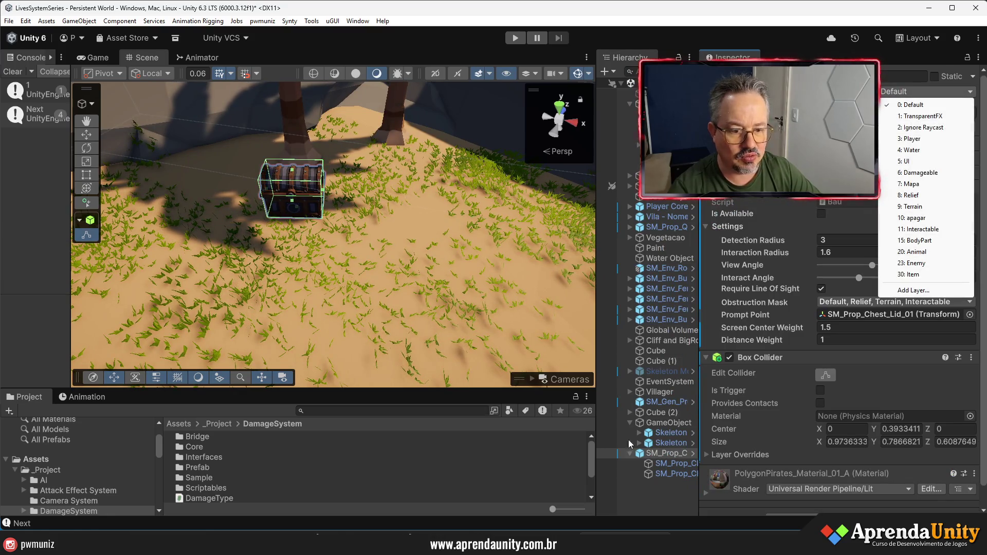
left_click(625, 451)
key("w")
left_click(934, 92)
left_click(942, 234)
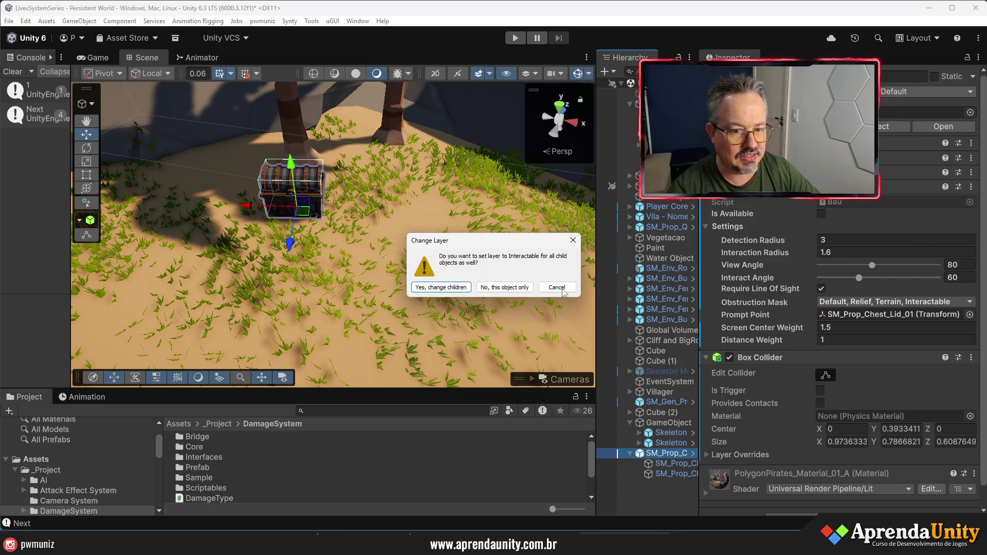
left_click(495, 288)
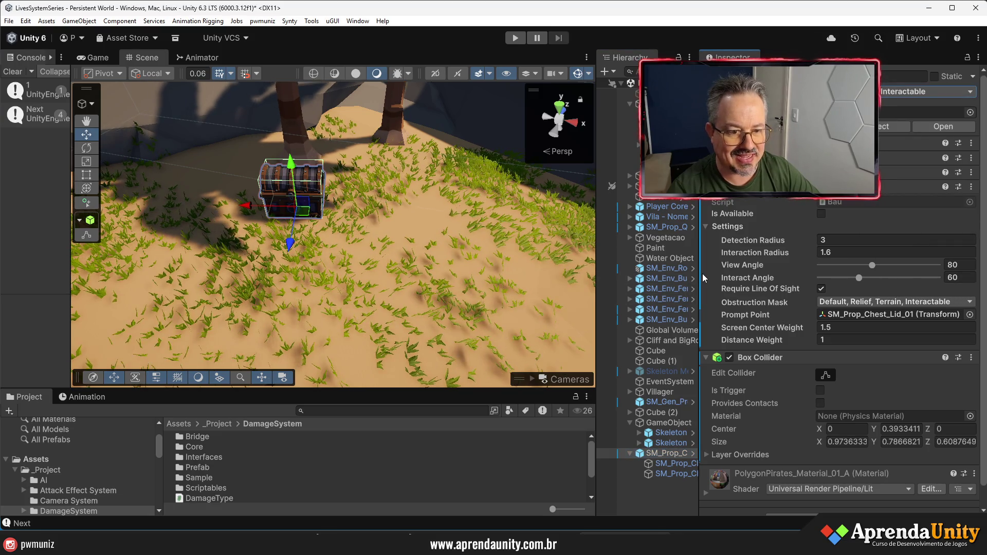
left_click_drag(700, 288, 710, 288)
left_click_drag(769, 277, 863, 278)
left_click(516, 38)
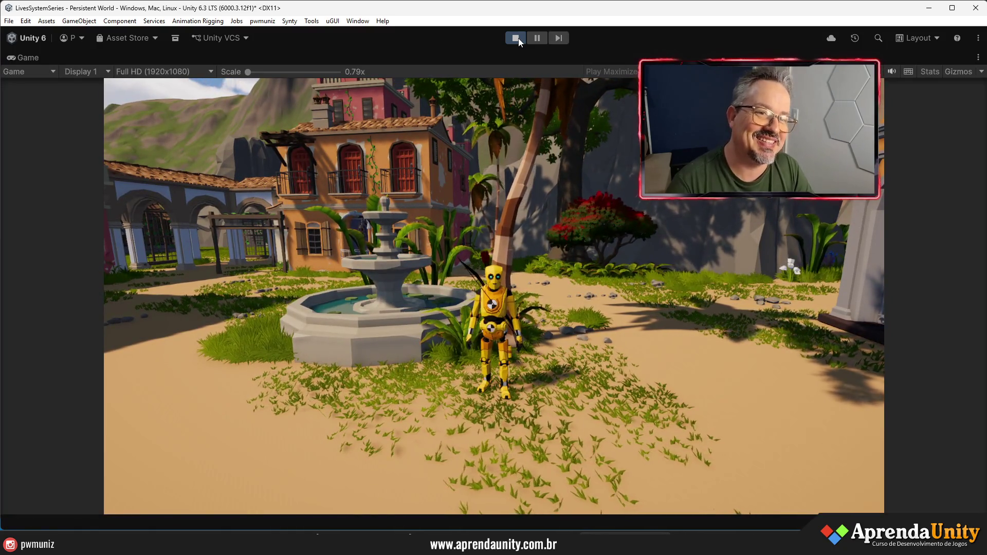
Step: Run the character through the village to the chest to open it, then stop play mode
key("w")
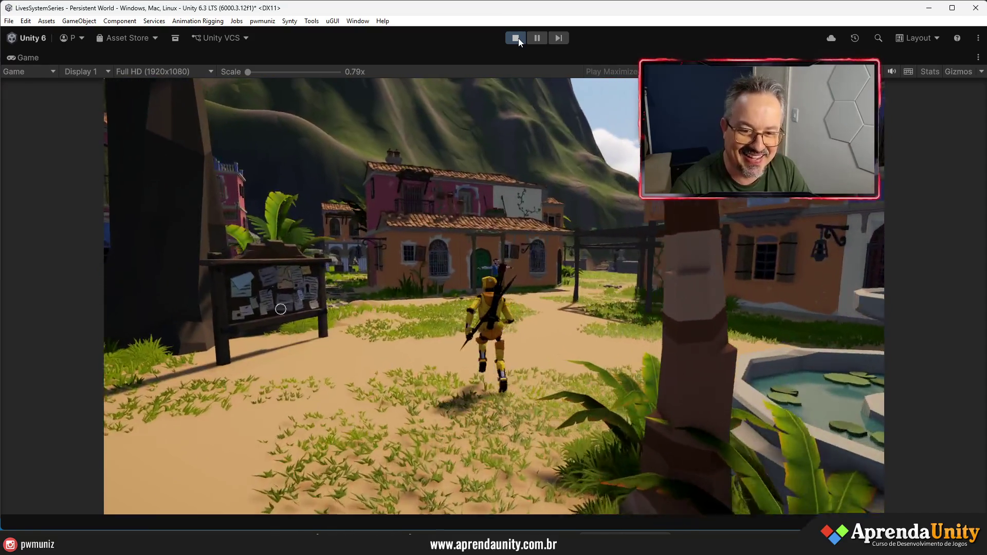
key("a")
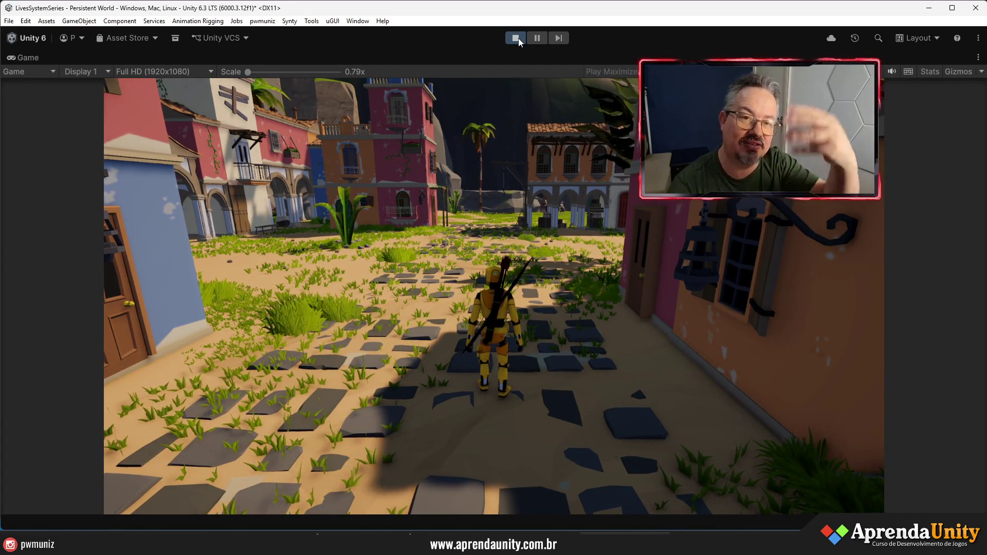
key("w")
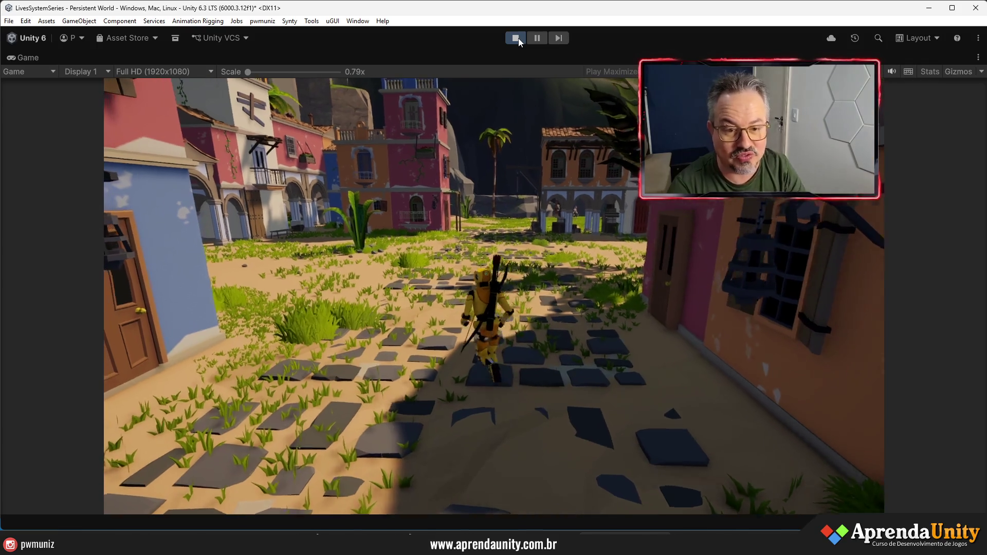
key("a")
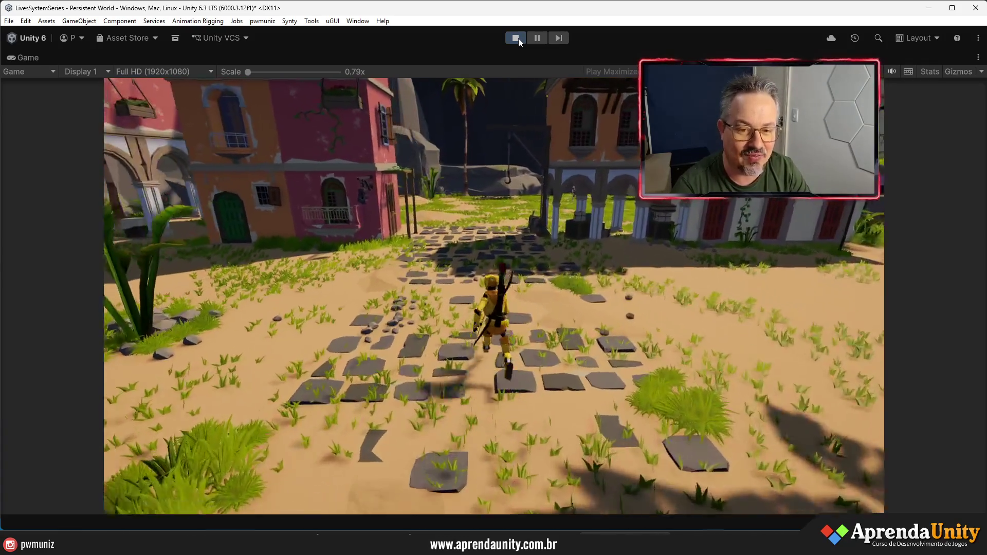
key("w")
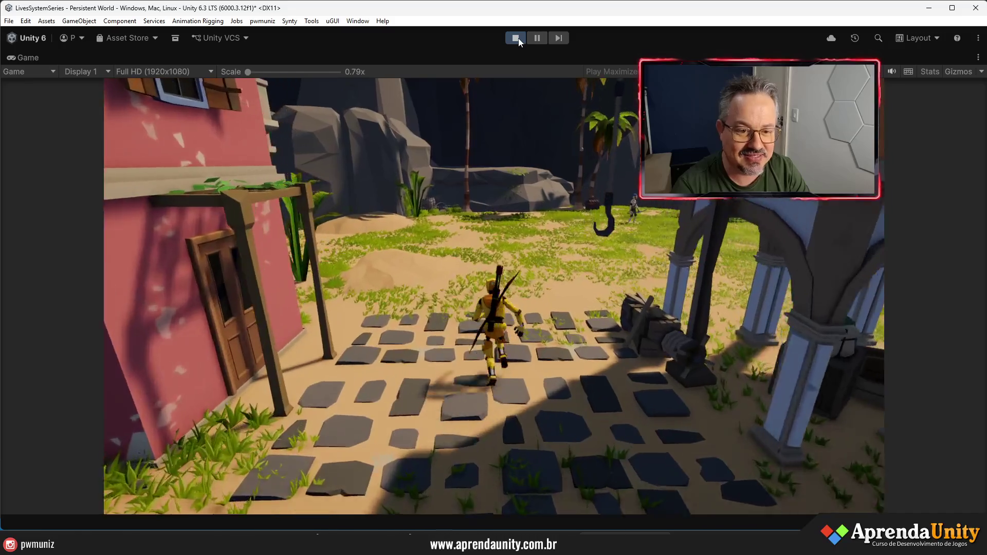
key("w")
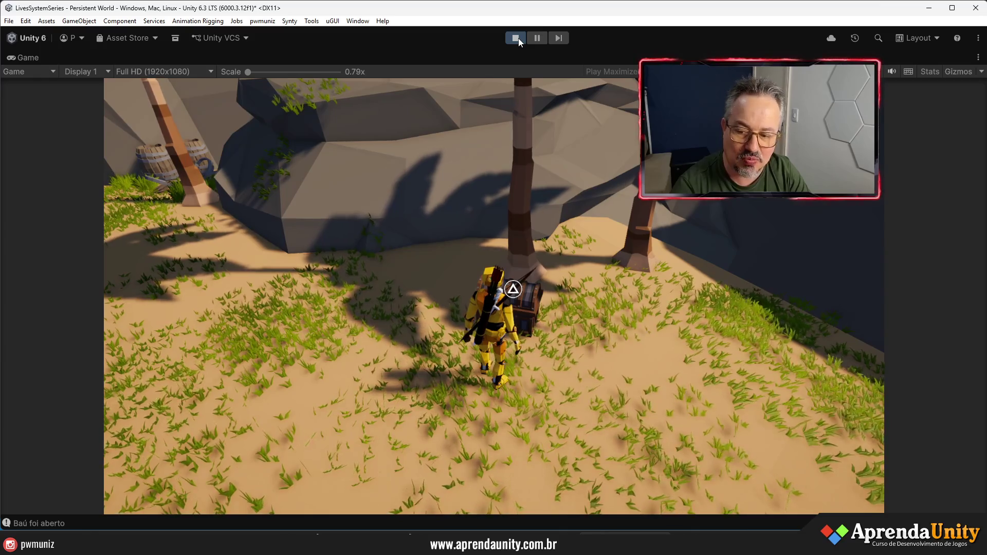
left_click(518, 38)
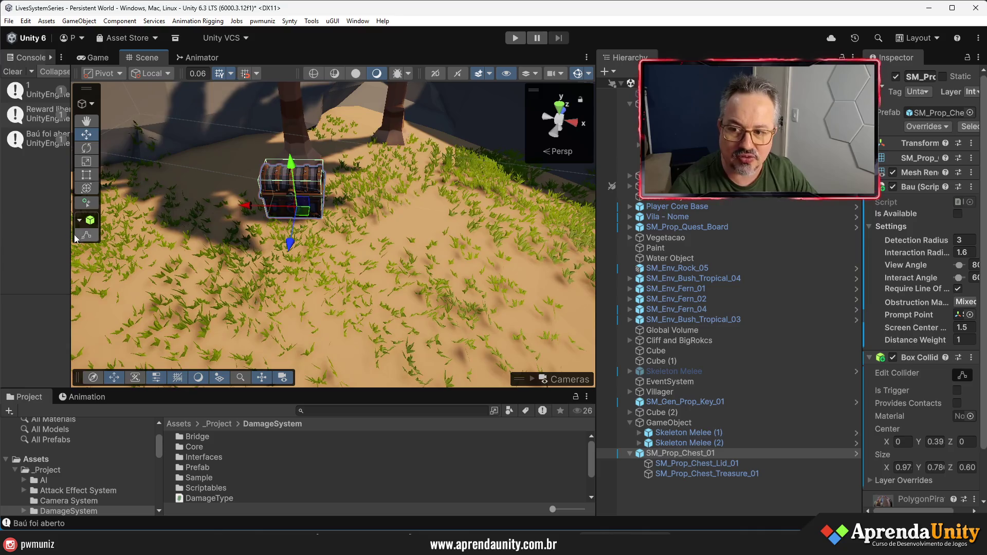
Step: Widen the Console to read the Reward liberada and Baú foi aberto logs
left_click_drag(72, 240, 248, 245)
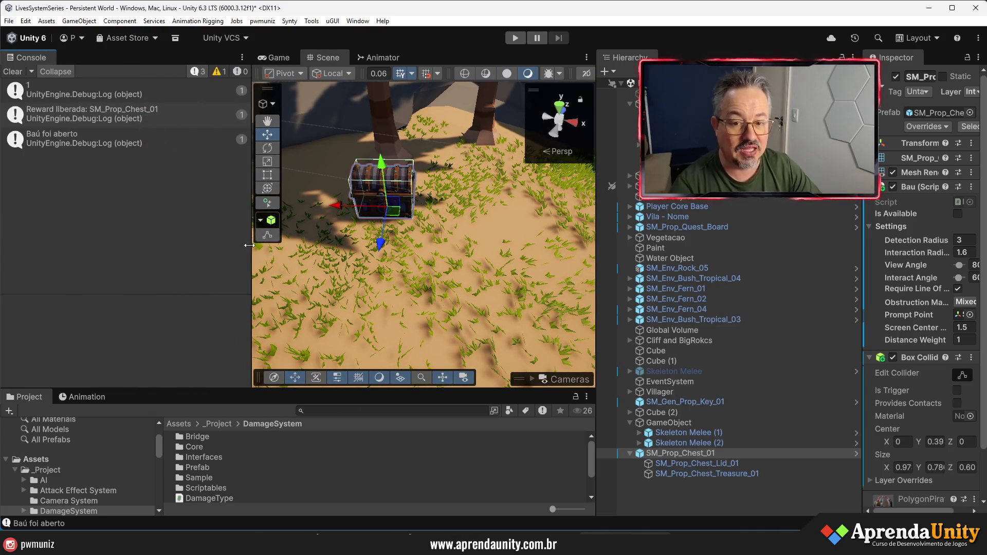